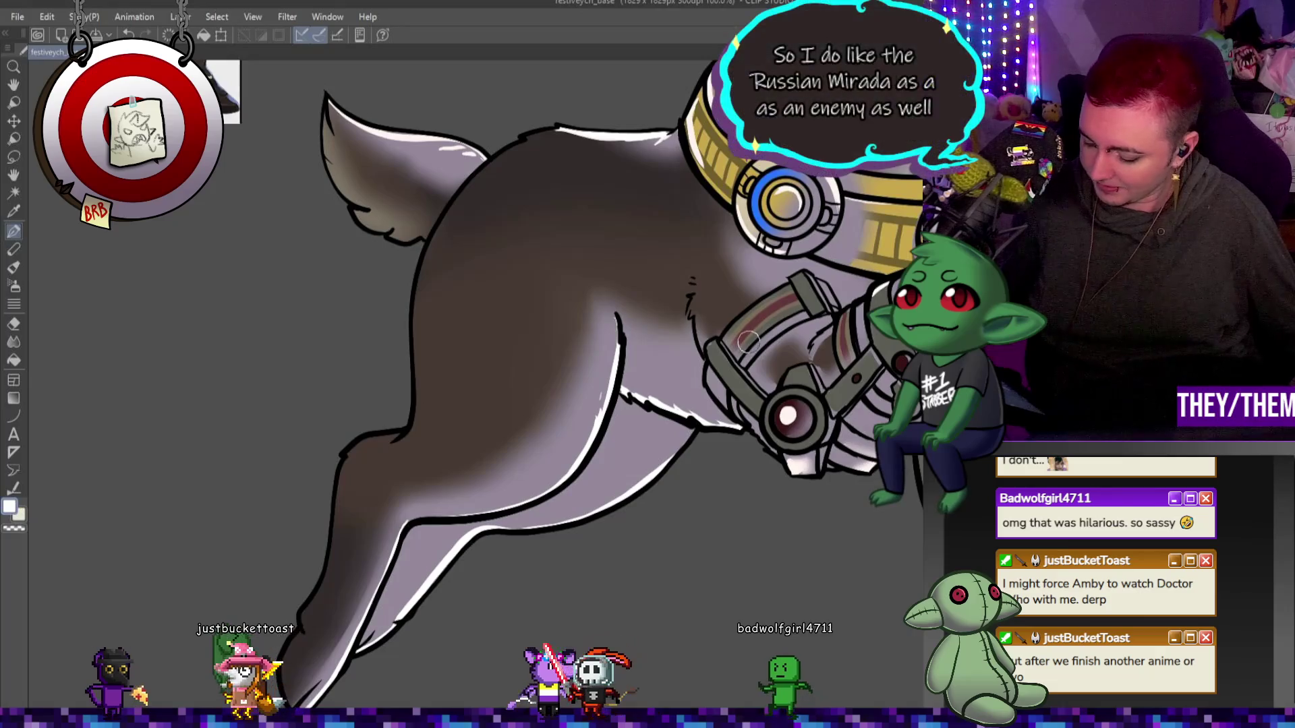
Step: Alternate lavender-grey and white to trace rim-light lines along the reindeer's head, back, ears and antlers
{"action": "left_click", "coordinate": [391, 620], "text": "alt"}
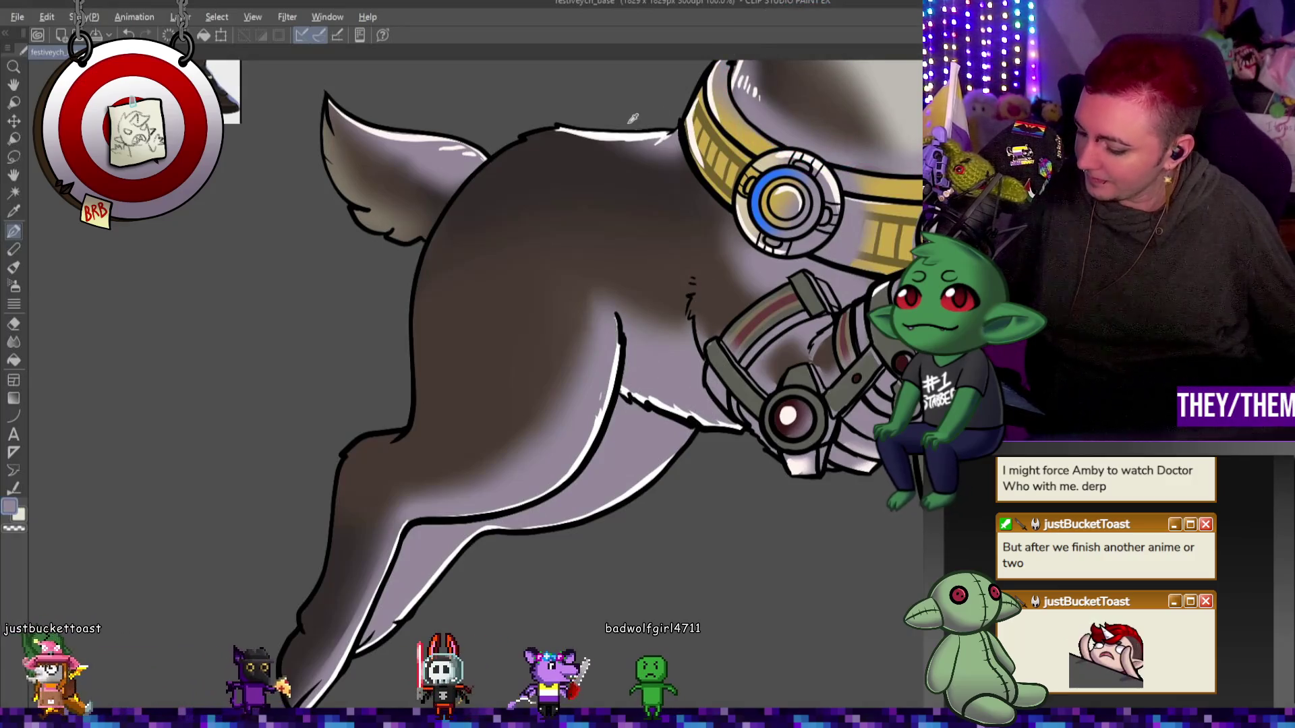
{"action": "left_click", "coordinate": [607, 142], "text": "alt"}
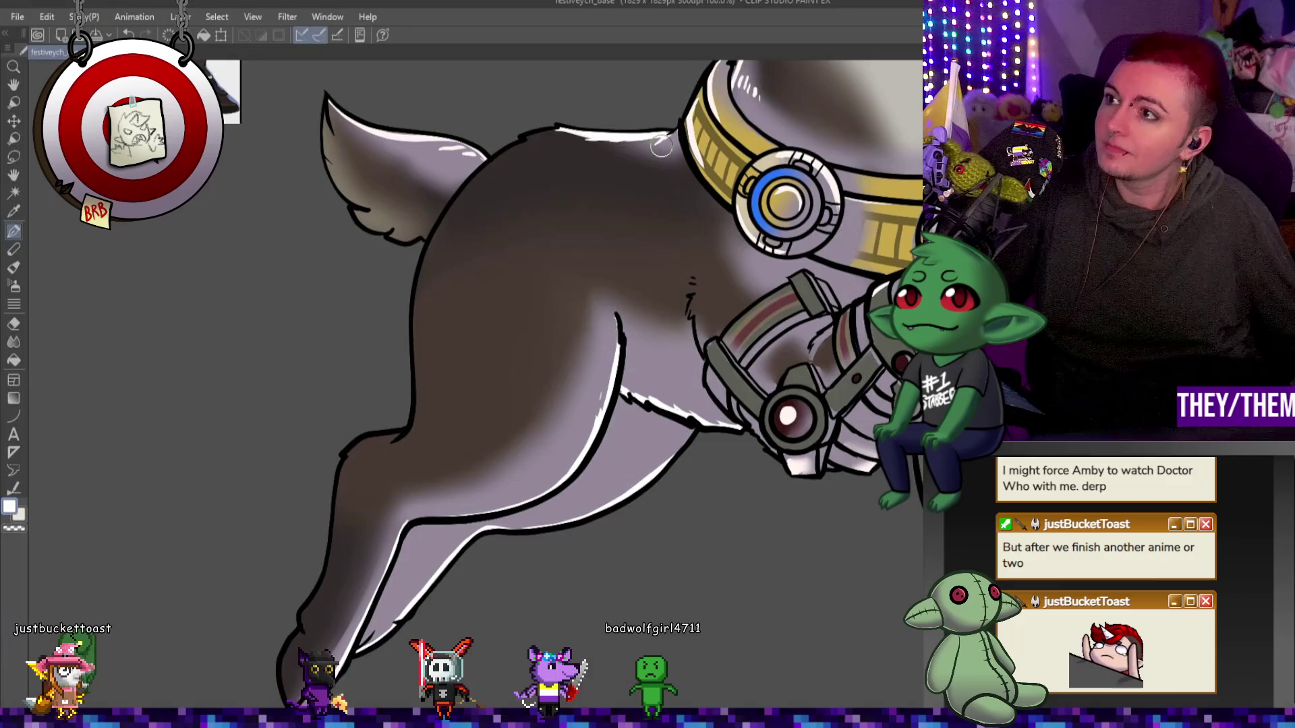
{"action": "key", "text": "ctrl+minus"}
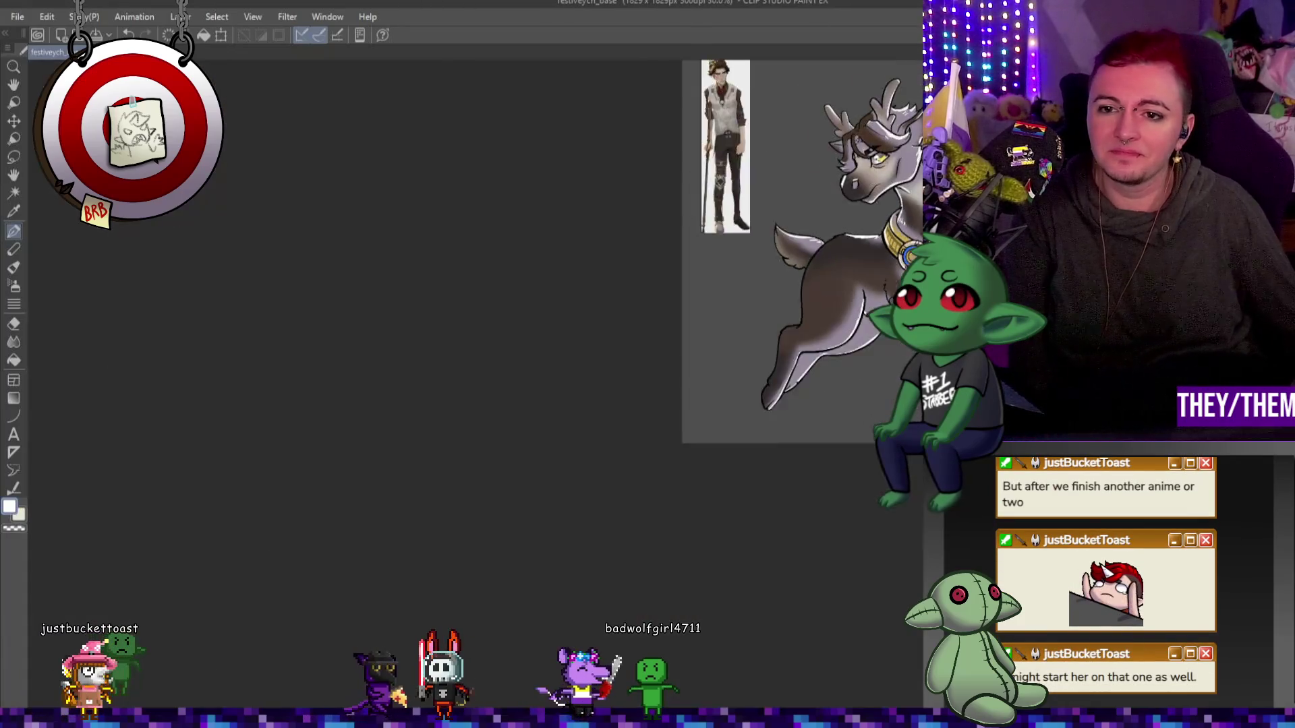
{"action": "scroll", "coordinate": [674, 304], "scroll_direction": "up", "scroll_amount": 3}
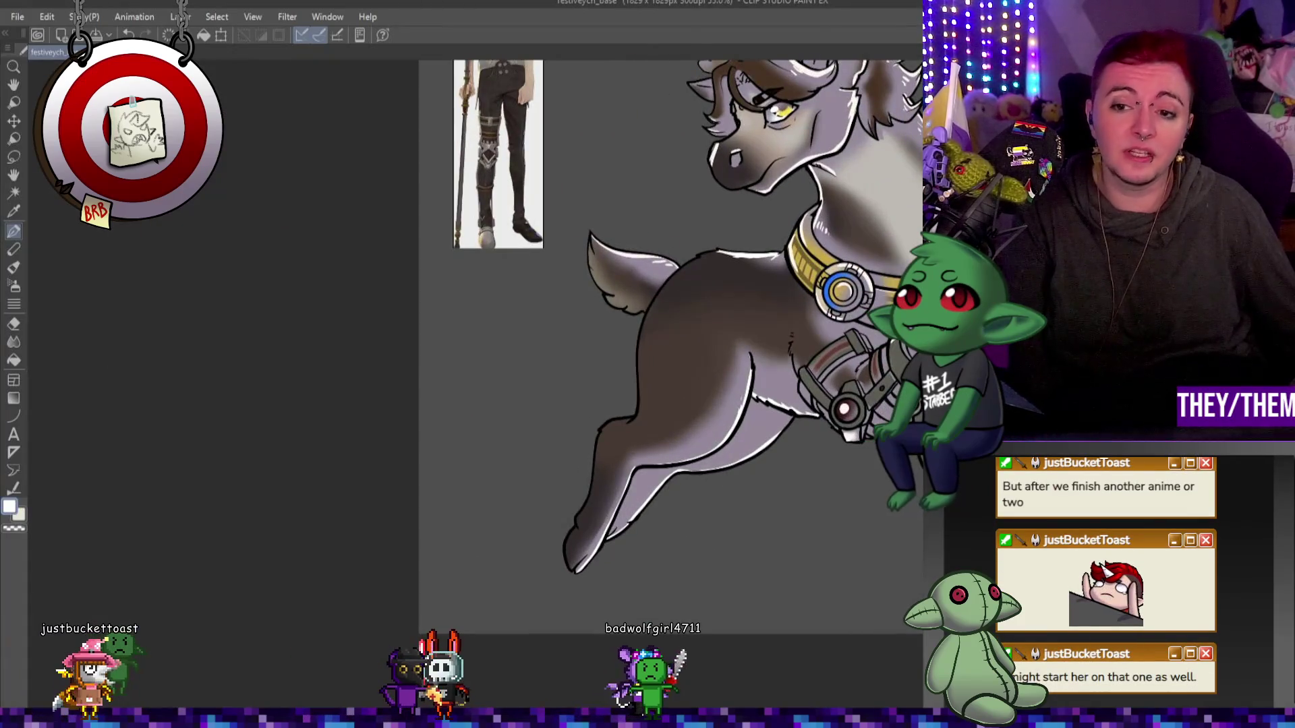
{"action": "scroll", "coordinate": [1027, 263], "scroll_direction": "up", "scroll_amount": 1}
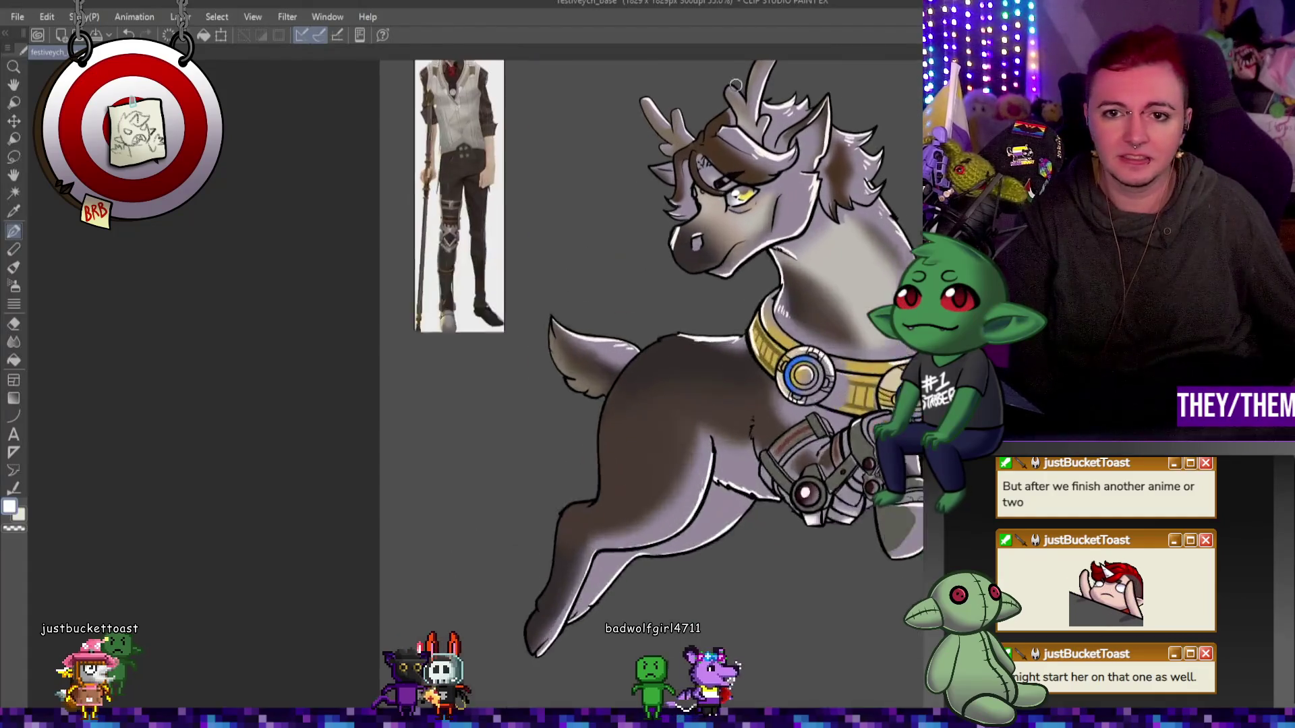
{"action": "scroll", "coordinate": [775, 216], "scroll_direction": "up", "scroll_amount": 3}
{"action": "scroll", "coordinate": [870, 180], "scroll_direction": "up", "scroll_amount": 1}
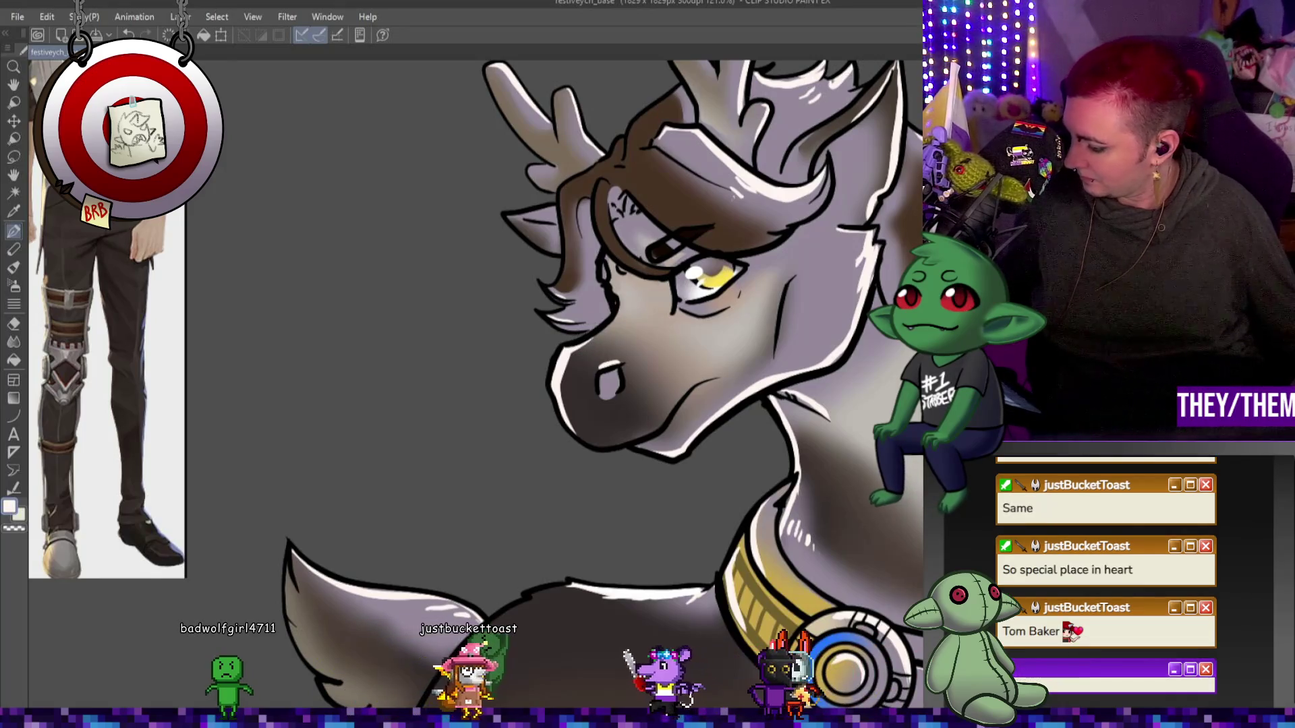
{"action": "scroll", "coordinate": [701, 391], "scroll_direction": "up", "scroll_amount": 3}
{"action": "scroll", "coordinate": [473, 385], "scroll_direction": "down", "scroll_amount": 2}
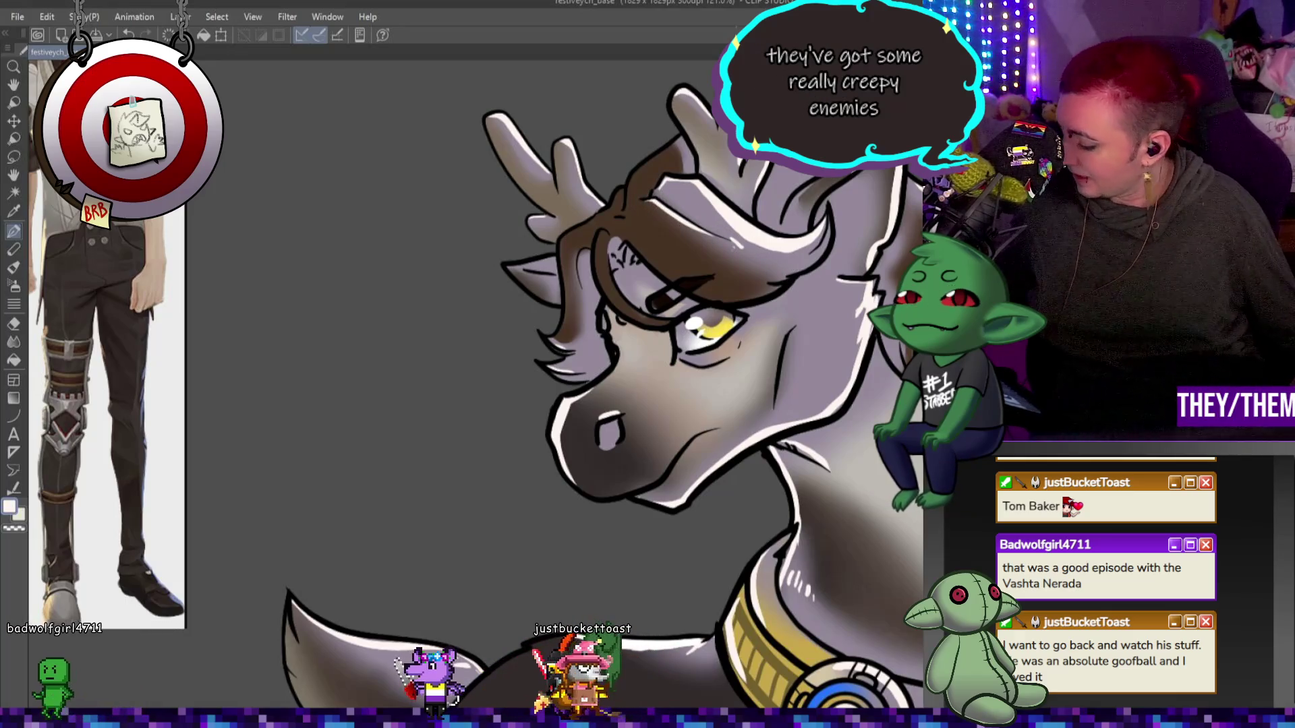
{"action": "scroll", "coordinate": [667, 211], "scroll_direction": "down", "scroll_amount": 3}
{"action": "scroll", "coordinate": [607, 384], "scroll_direction": "down", "scroll_amount": 4}
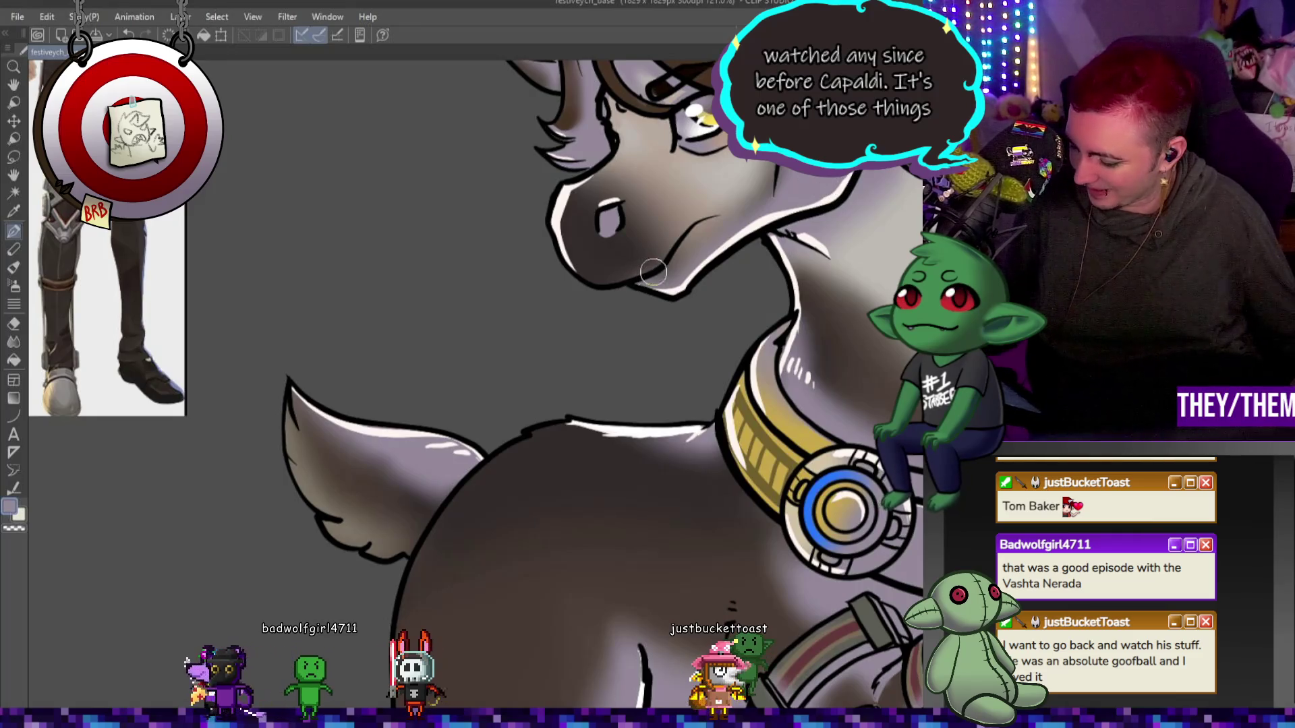
{"action": "scroll", "coordinate": [651, 262], "scroll_direction": "down", "scroll_amount": 5}
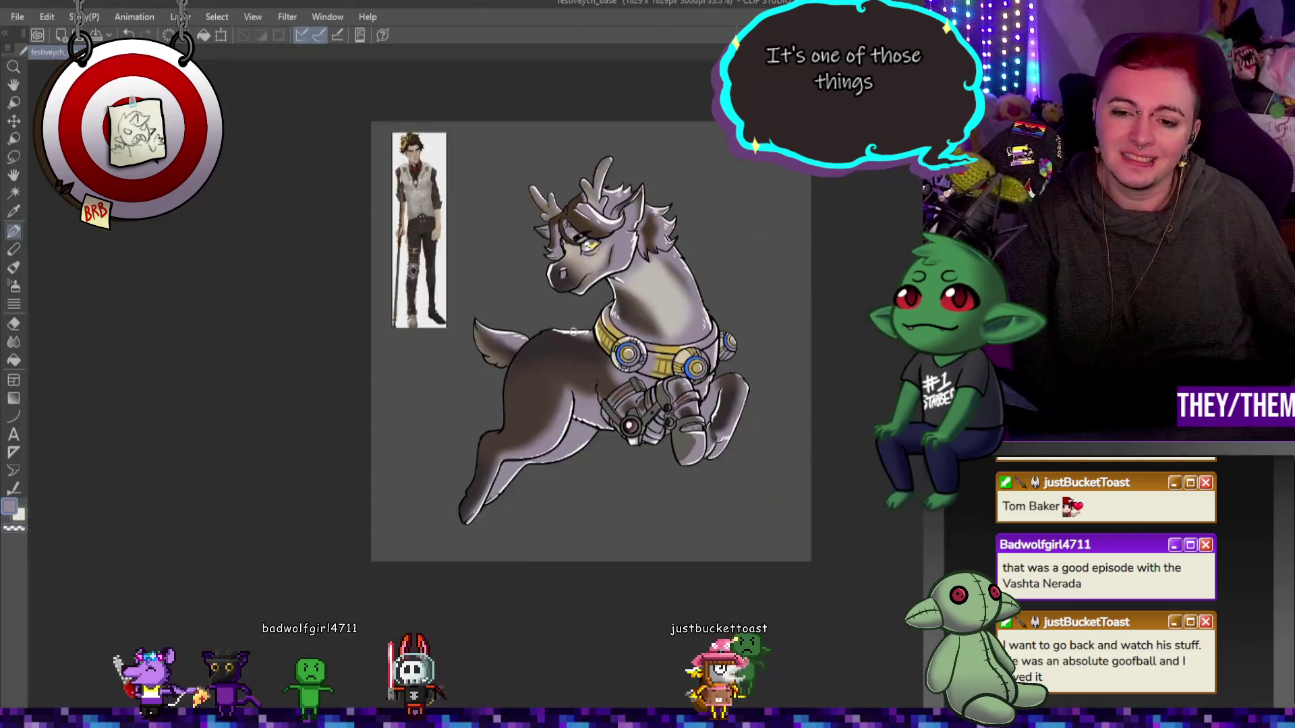
Step: Recolour the grey coat and shaggy forelock dark brown, leaving the neck pale
{"action": "scroll", "coordinate": [708, 378], "scroll_direction": "up", "scroll_amount": 3}
{"action": "scroll", "coordinate": [708, 378], "scroll_direction": "up", "scroll_amount": 3}
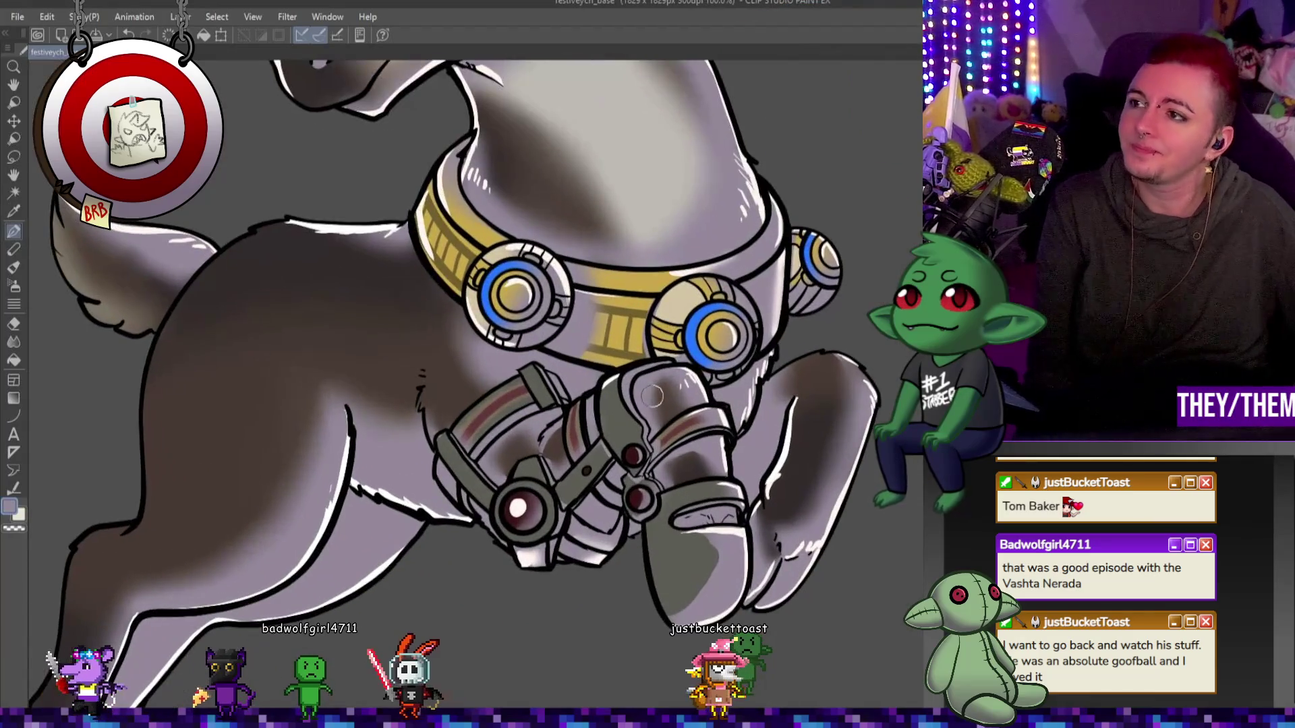
{"action": "scroll", "coordinate": [627, 391], "scroll_direction": "down", "scroll_amount": 4}
{"action": "scroll", "coordinate": [548, 405], "scroll_direction": "up", "scroll_amount": 3}
{"action": "scroll", "coordinate": [548, 405], "scroll_direction": "up", "scroll_amount": 1}
{"action": "scroll", "coordinate": [641, 397], "scroll_direction": "down", "scroll_amount": 2}
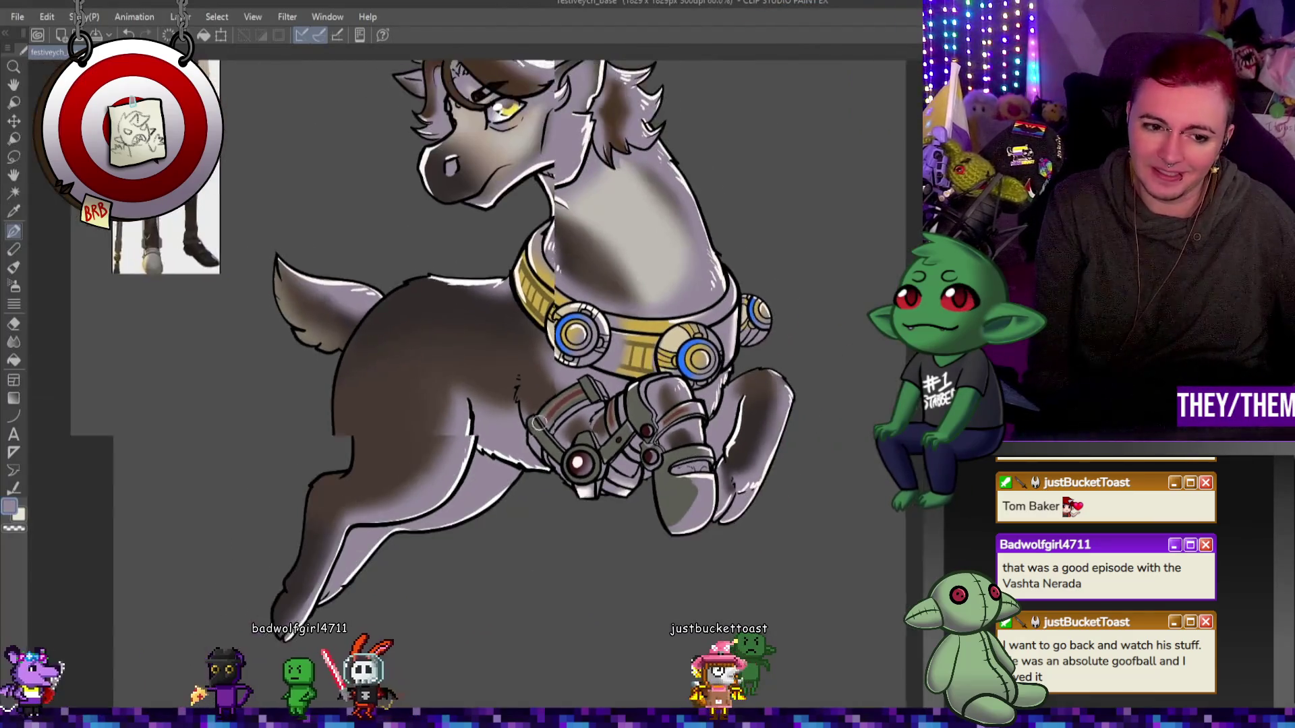
{"action": "scroll", "coordinate": [742, 385], "scroll_direction": "up", "scroll_amount": 2}
{"action": "scroll", "coordinate": [860, 374], "scroll_direction": "down", "scroll_amount": 1}
{"action": "scroll", "coordinate": [807, 471], "scroll_direction": "up", "scroll_amount": 1}
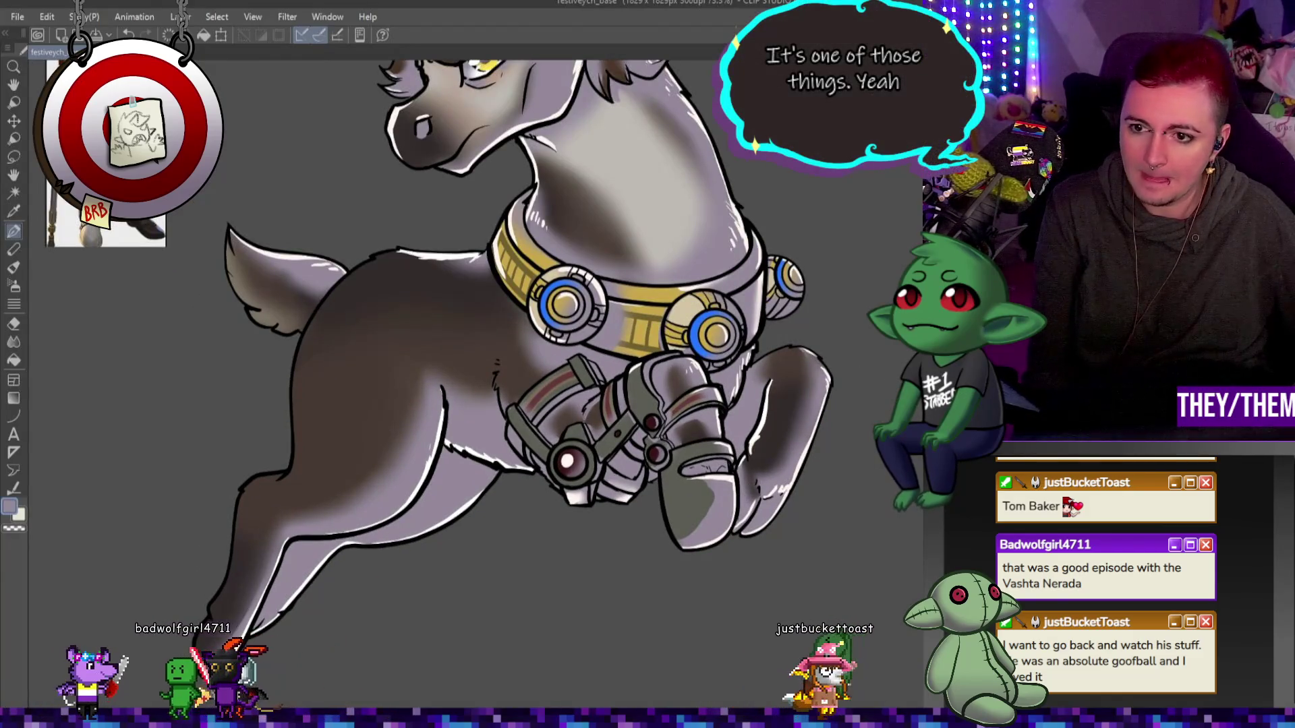
{"action": "scroll", "coordinate": [741, 174], "scroll_direction": "down", "scroll_amount": 4}
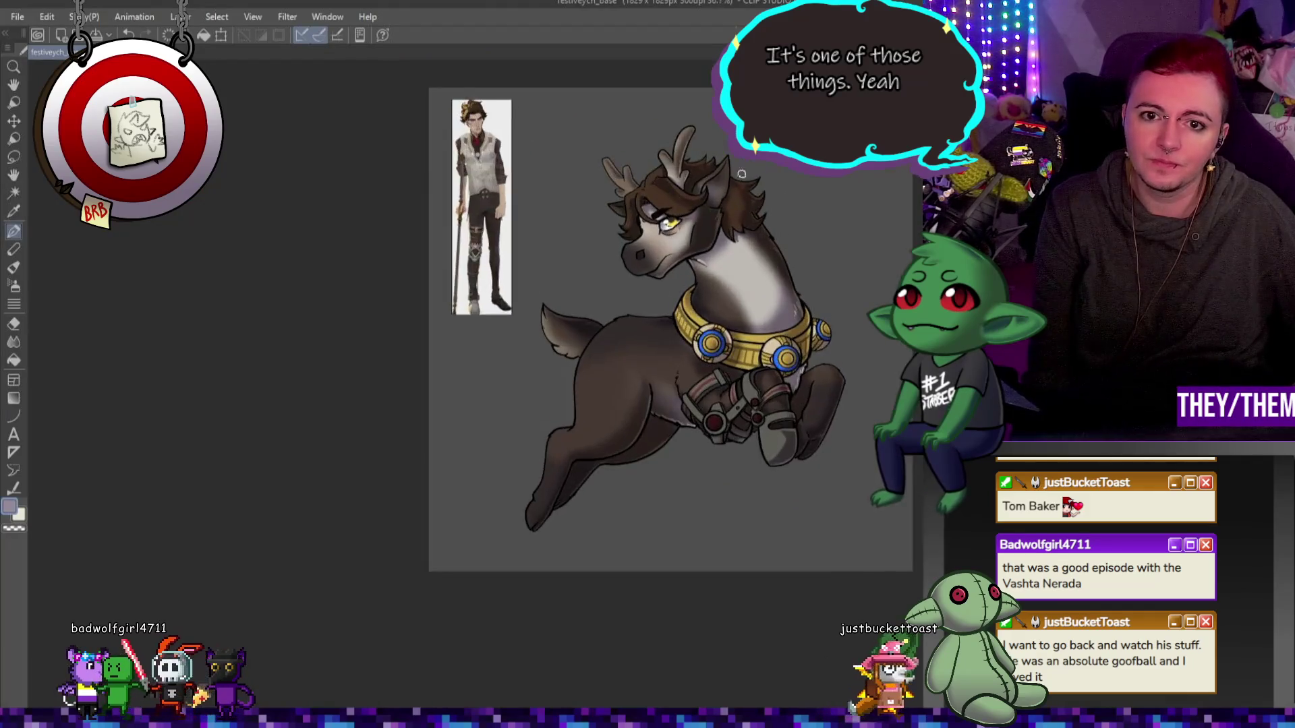
{"action": "scroll", "coordinate": [741, 174], "scroll_direction": "up", "scroll_amount": 3}
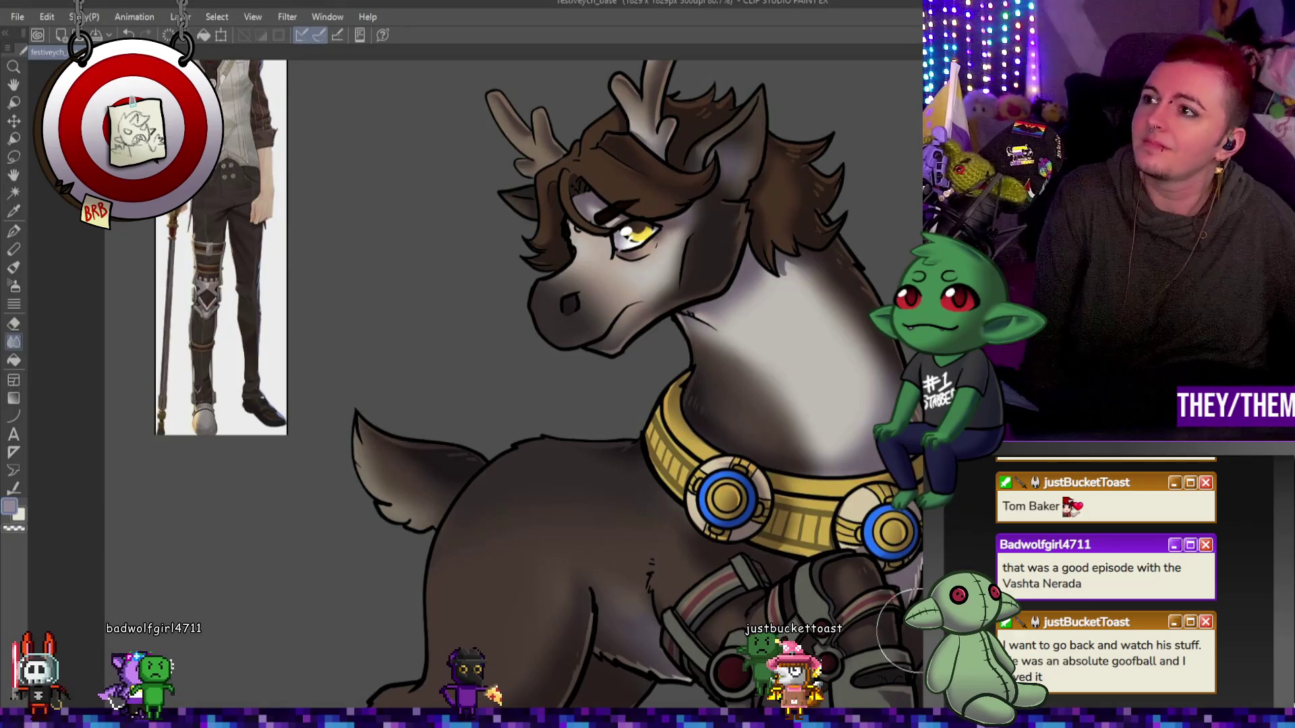
Step: Blend the shading transitions across the dark brown body and the pale neck
{"action": "scroll", "coordinate": [722, 526], "scroll_direction": "down", "scroll_amount": 5}
{"action": "scroll", "coordinate": [728, 560], "scroll_direction": "up", "scroll_amount": 4}
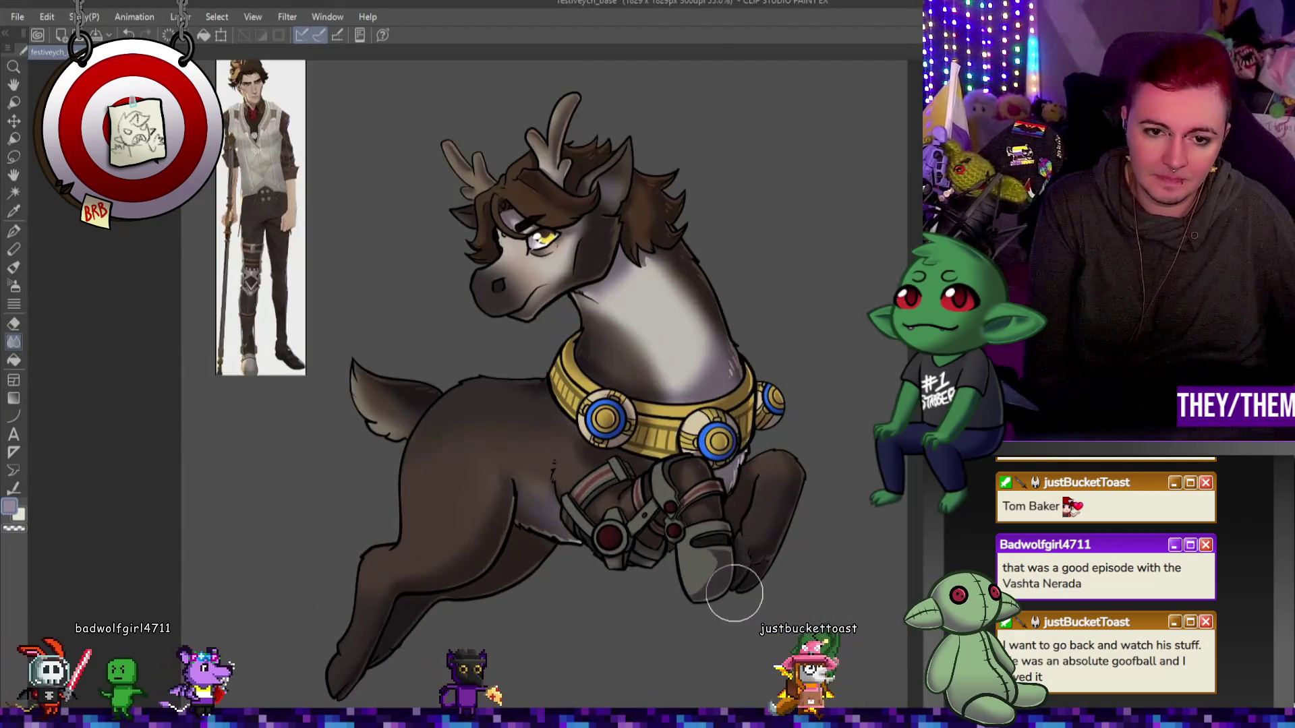
{"action": "scroll", "coordinate": [820, 567], "scroll_direction": "up", "scroll_amount": 1}
{"action": "scroll", "coordinate": [750, 575], "scroll_direction": "up", "scroll_amount": 1}
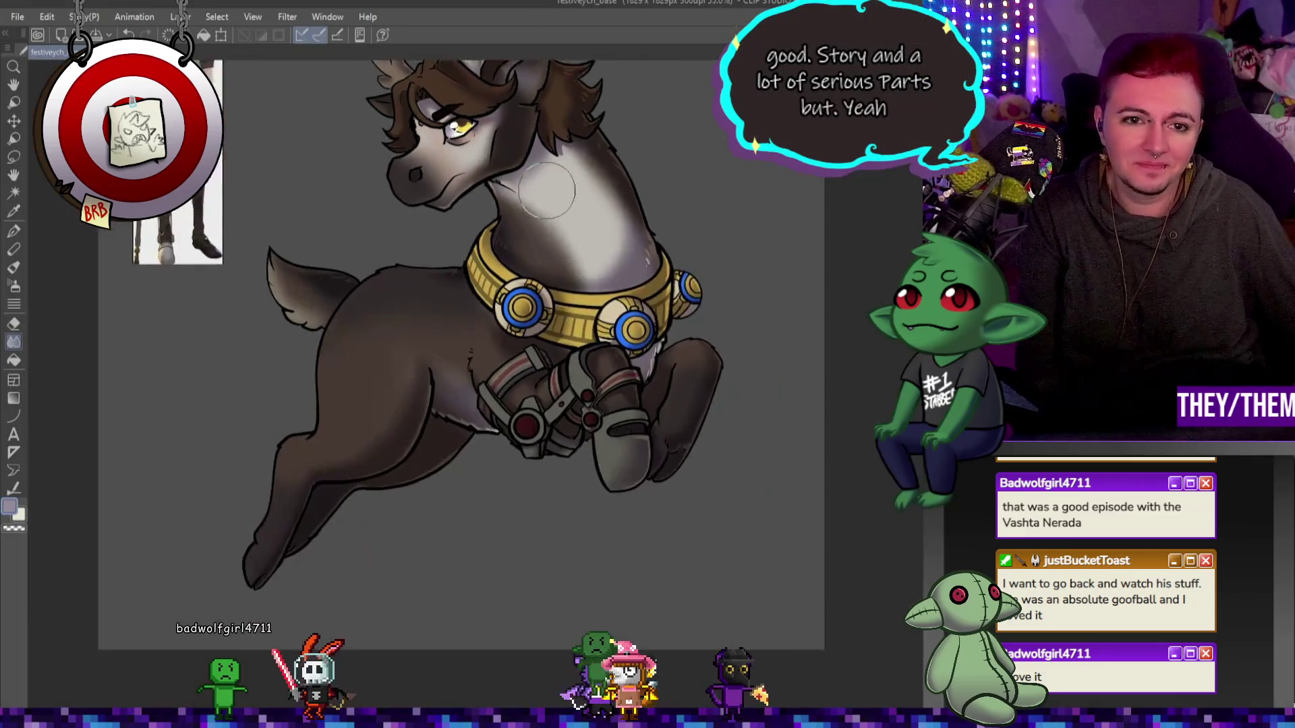
{"action": "scroll", "coordinate": [568, 314], "scroll_direction": "up", "scroll_amount": 3}
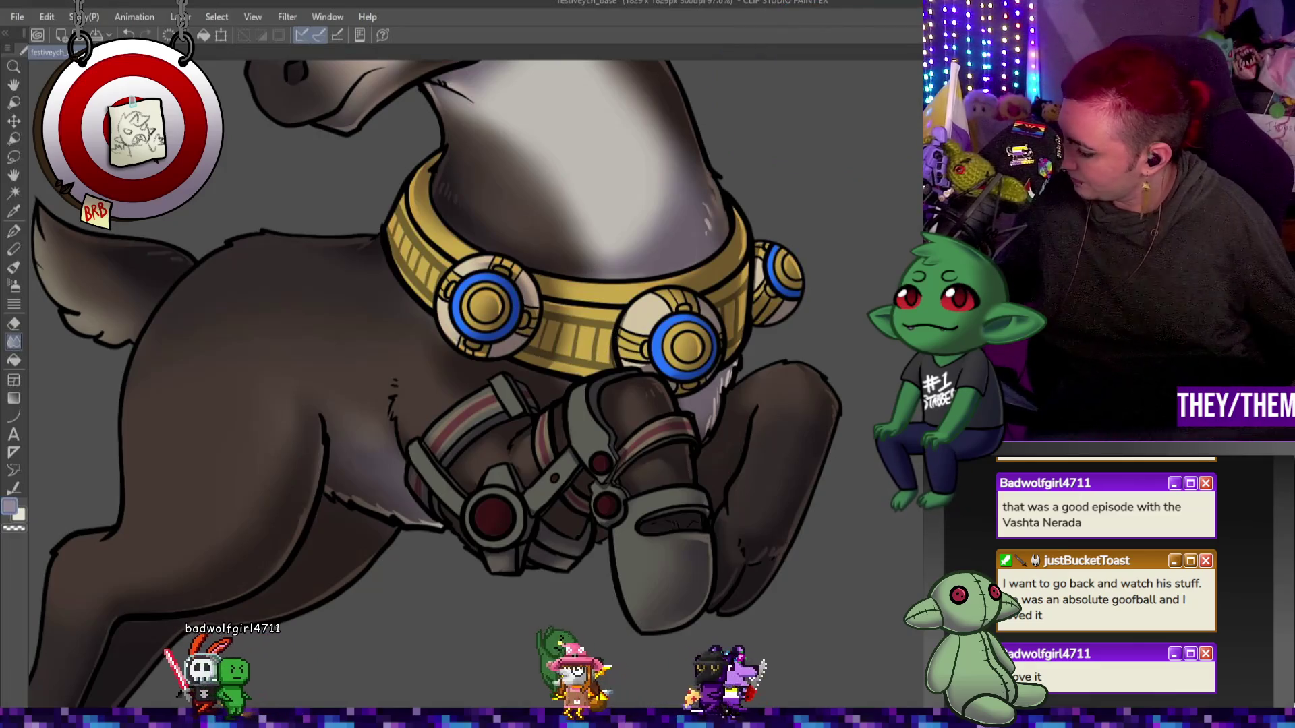
Step: Paint bright yellow highlights on the gold collar bands and gem centres with the pen
{"action": "key", "text": "p"}
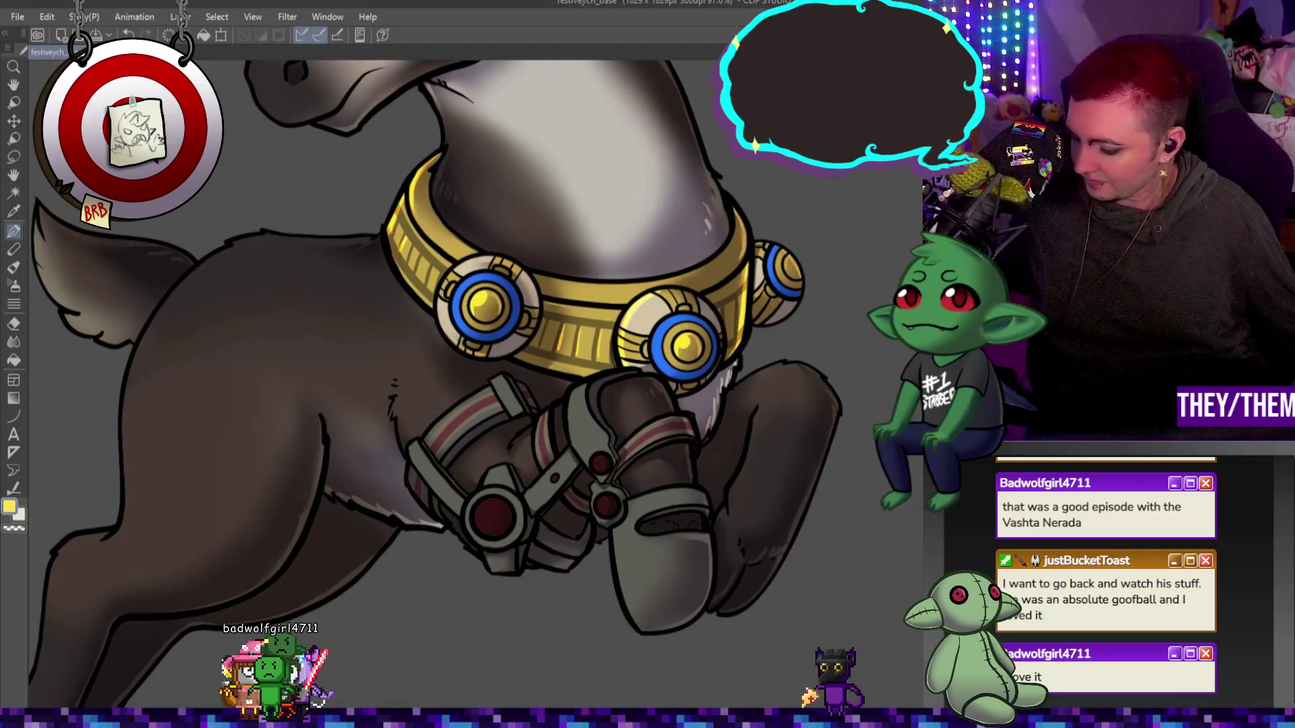
{"action": "scroll", "coordinate": [842, 336], "scroll_direction": "down", "scroll_amount": 6}
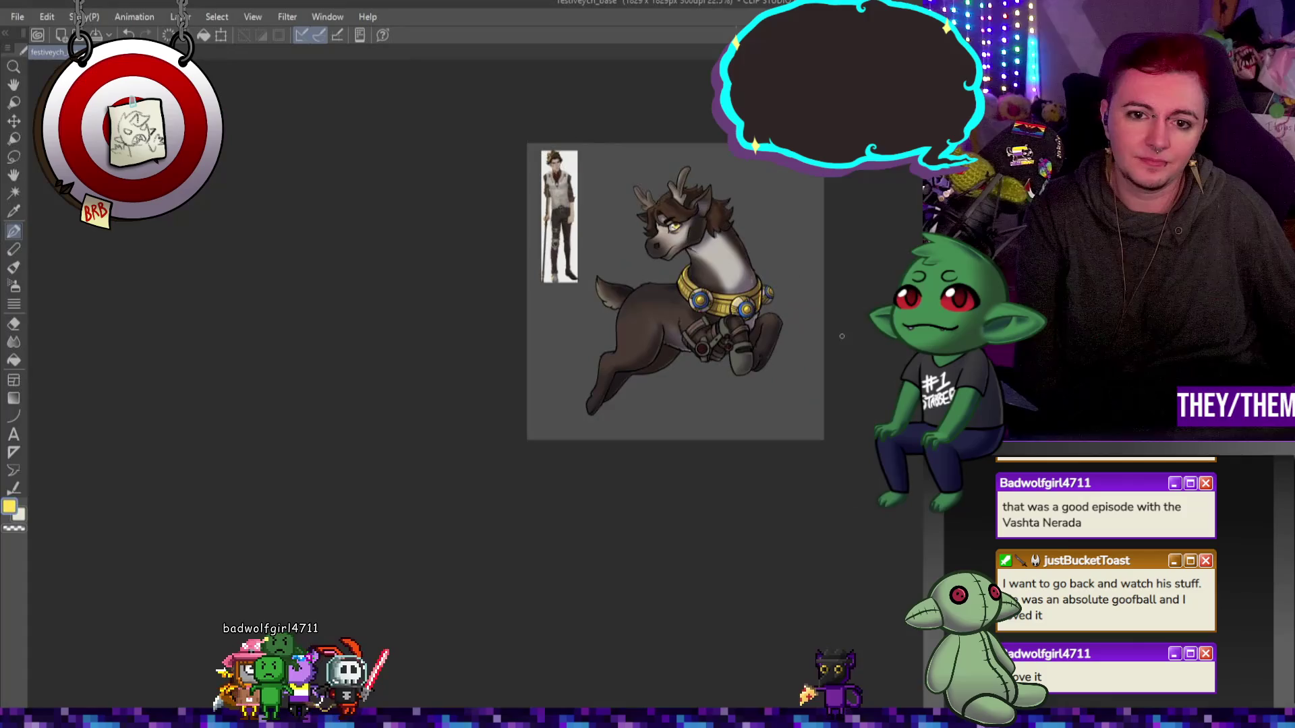
{"action": "scroll", "coordinate": [842, 336], "scroll_direction": "up", "scroll_amount": 4}
{"action": "scroll", "coordinate": [700, 283], "scroll_direction": "down", "scroll_amount": 1}
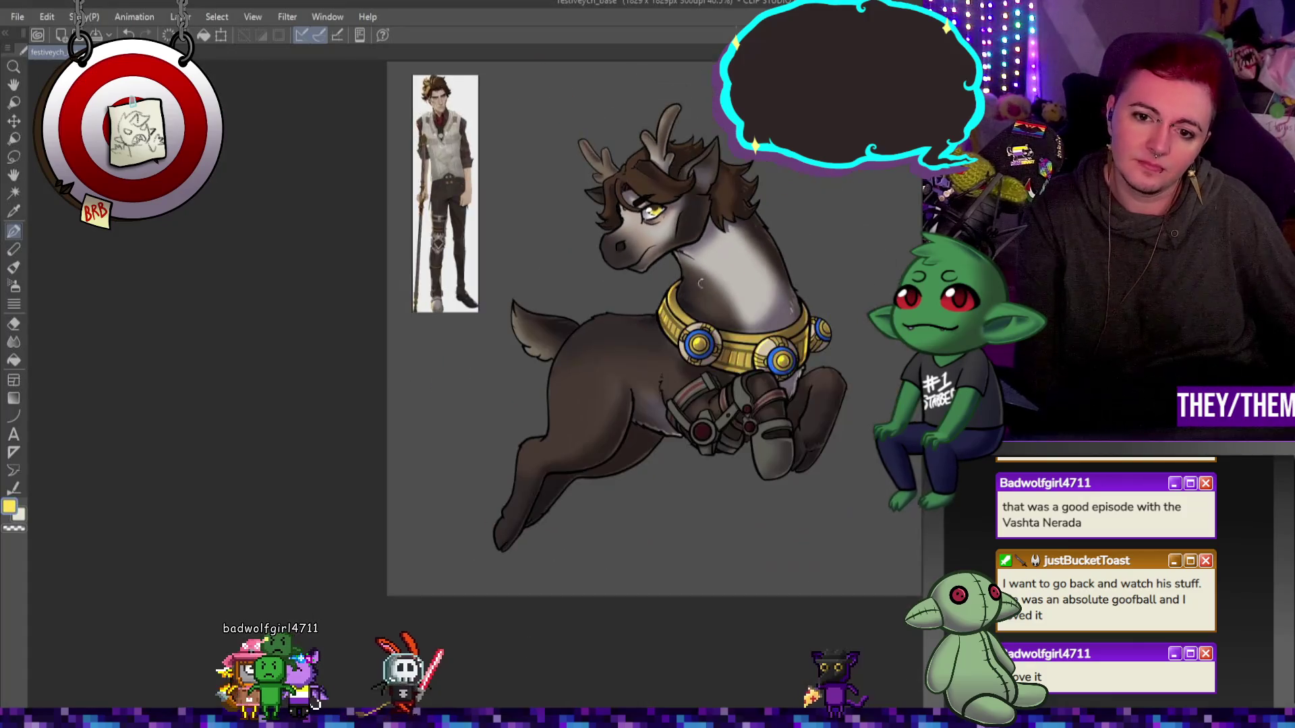
{"action": "scroll", "coordinate": [700, 283], "scroll_direction": "up", "scroll_amount": 4}
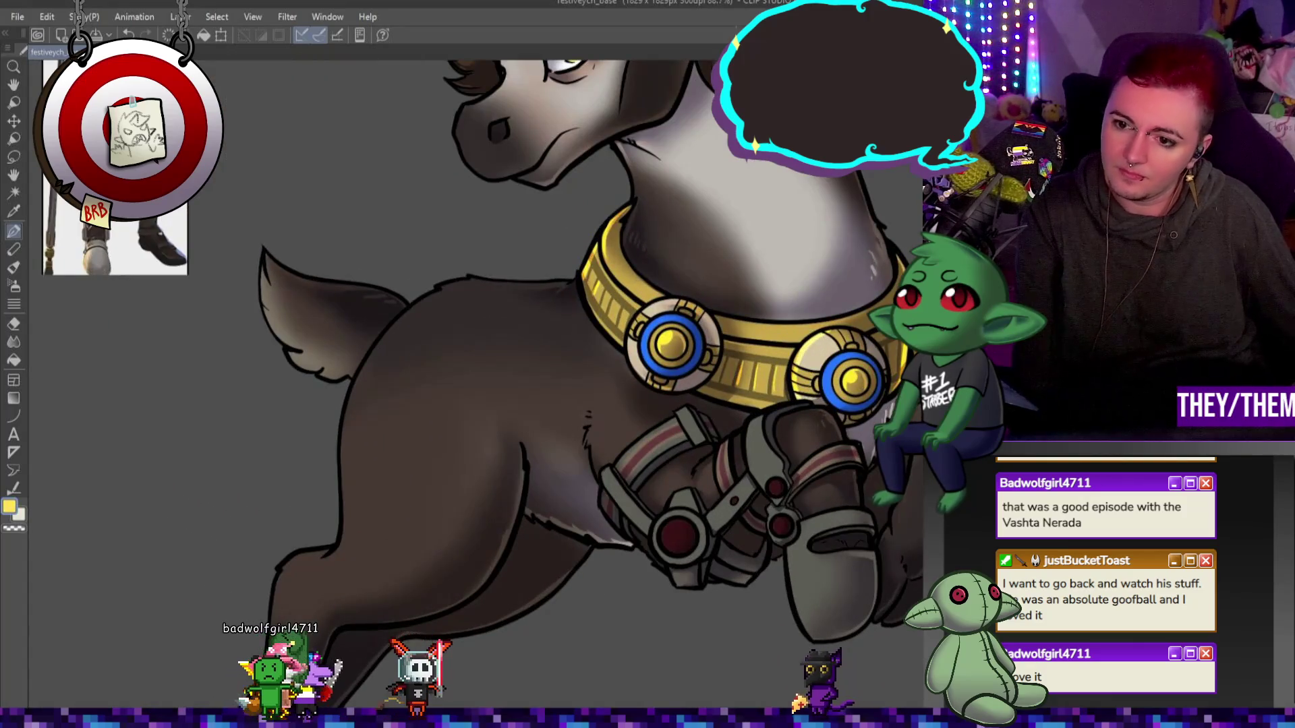
{"action": "scroll", "coordinate": [737, 352], "scroll_direction": "up", "scroll_amount": 3}
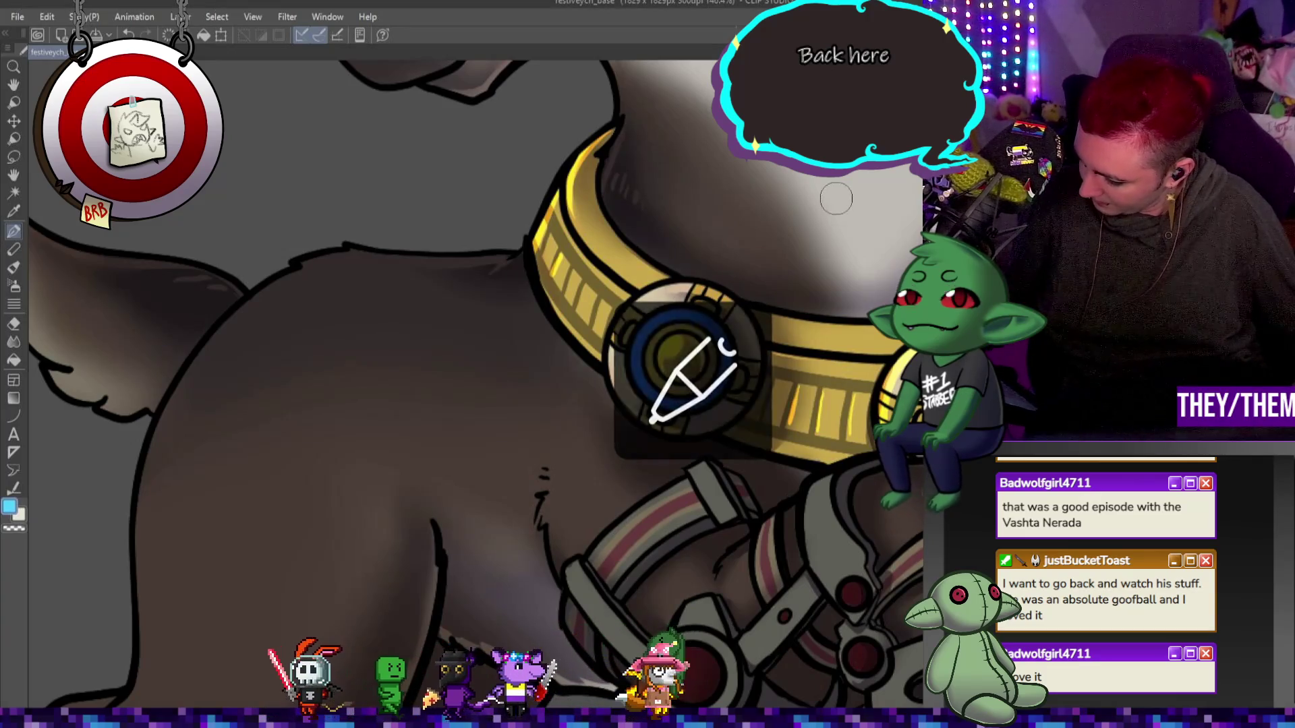
Step: Paint light-blue highlights on the collar gems' rings and blend the gem shading smooth
{"action": "mouse_move", "coordinate": [632, 364]}
{"action": "left_mouse_down"}
{"action": "mouse_move", "coordinate": [665, 405]}
{"action": "mouse_move", "coordinate": [694, 403]}
{"action": "left_mouse_up"}
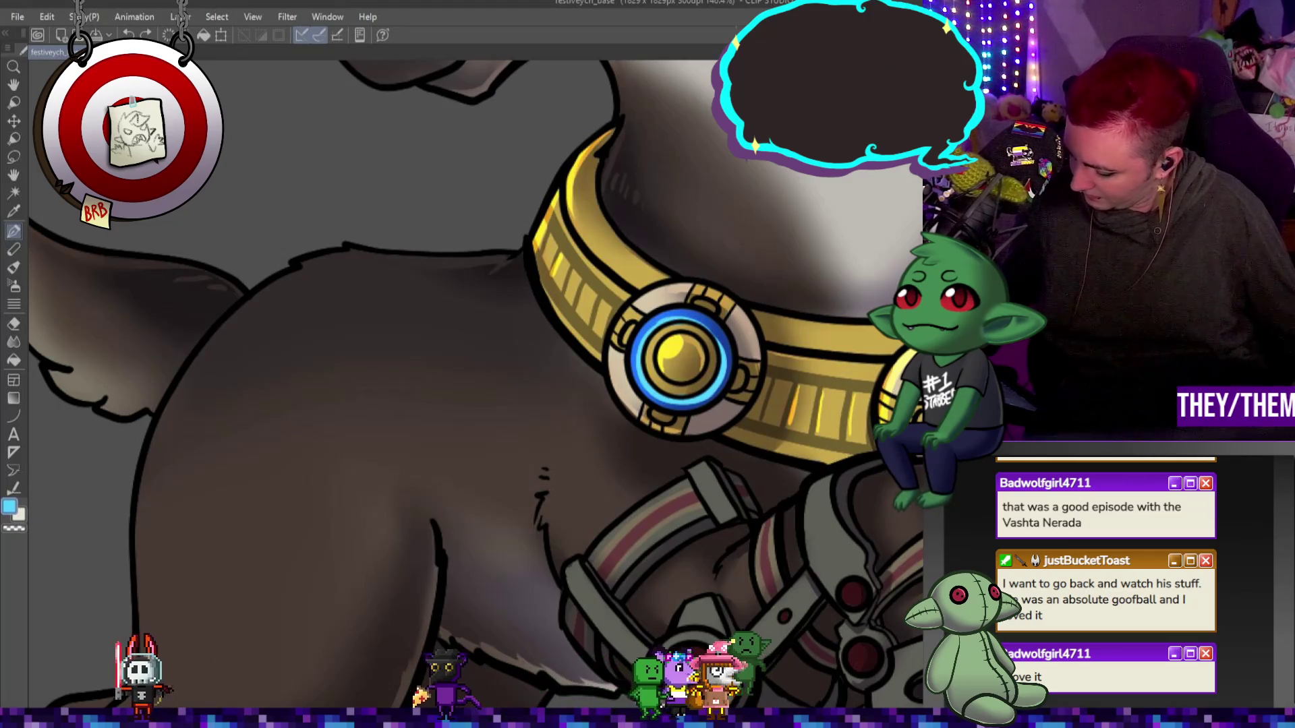
{"action": "scroll", "coordinate": [473, 384], "scroll_direction": "right", "scroll_amount": 5}
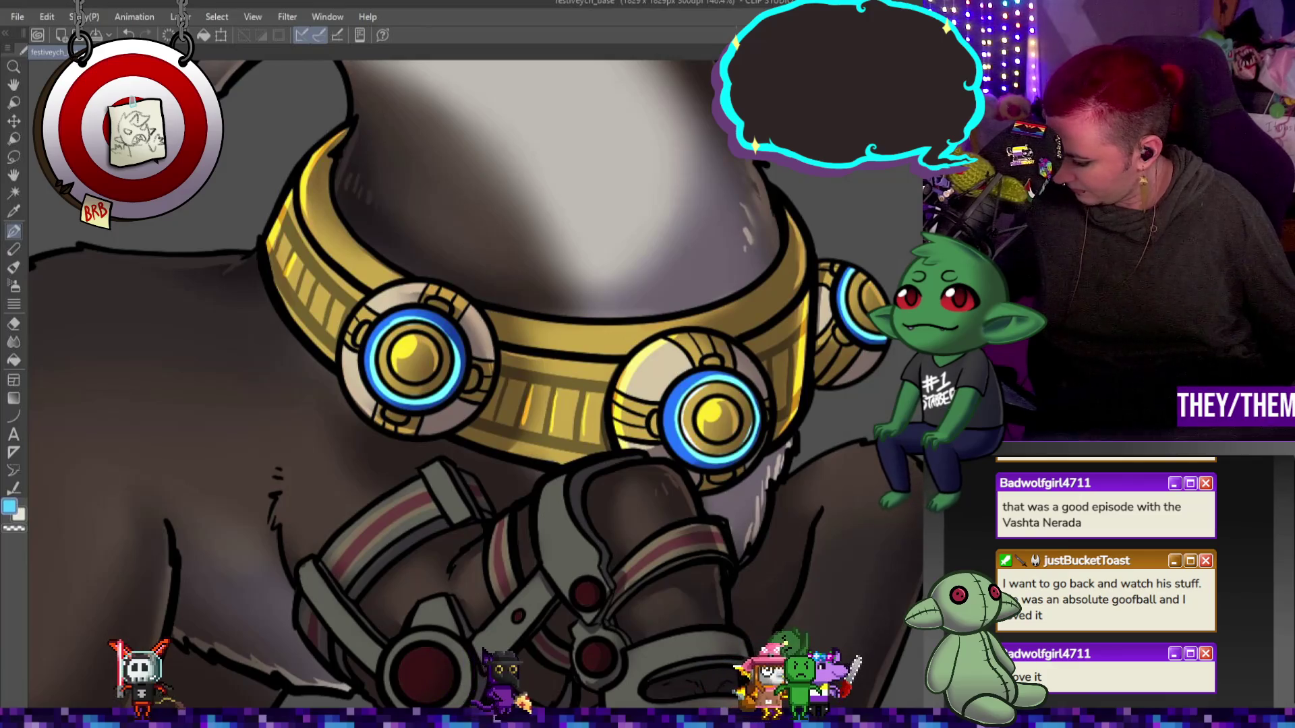
{"action": "key", "text": "j"}
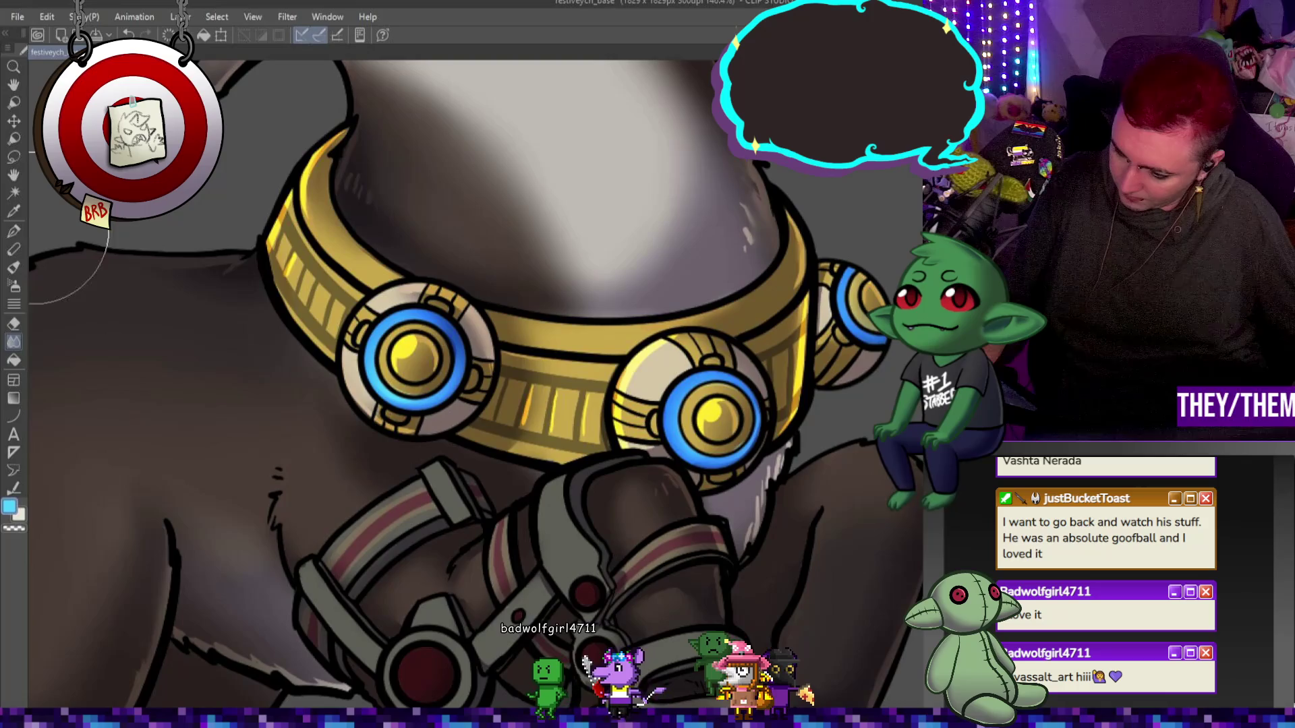
{"action": "key", "text": "p"}
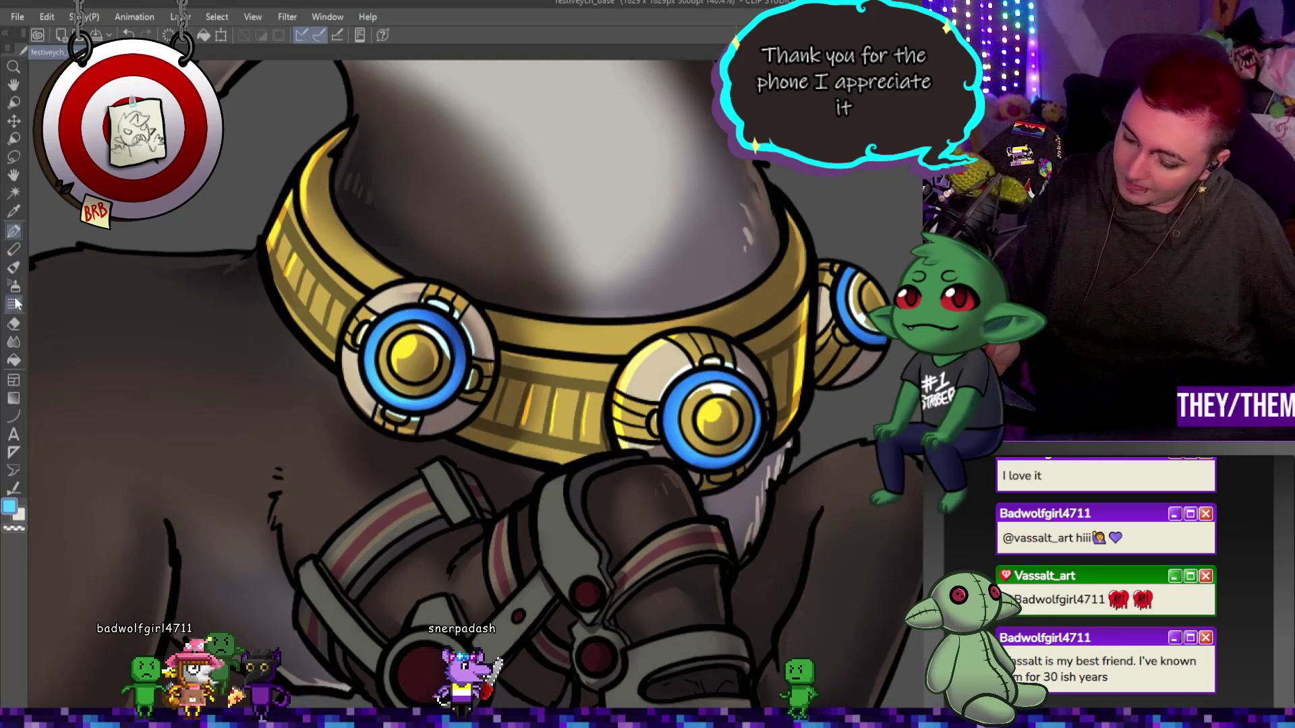
{"action": "left_click", "coordinate": [14, 342]}
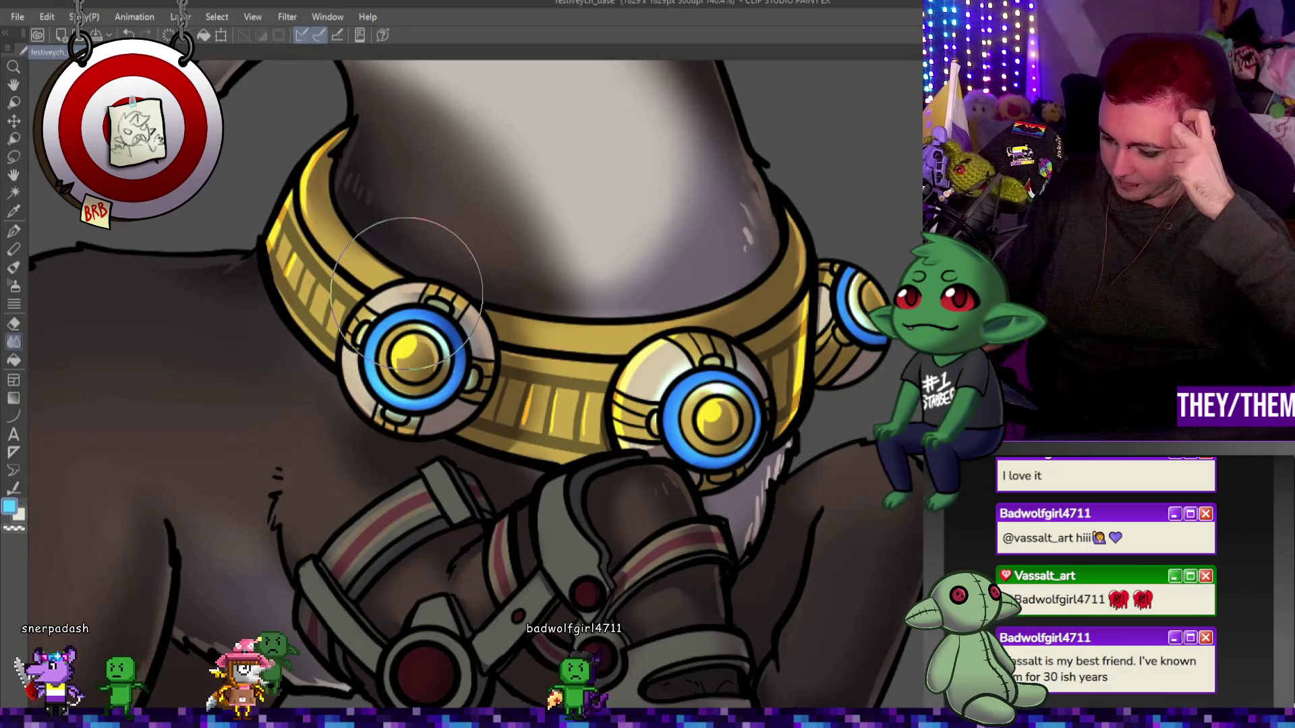
Step: Paint yellow gem highlights sampled from a gem, then blend them with a smaller brush
{"action": "left_click", "coordinate": [12, 232]}
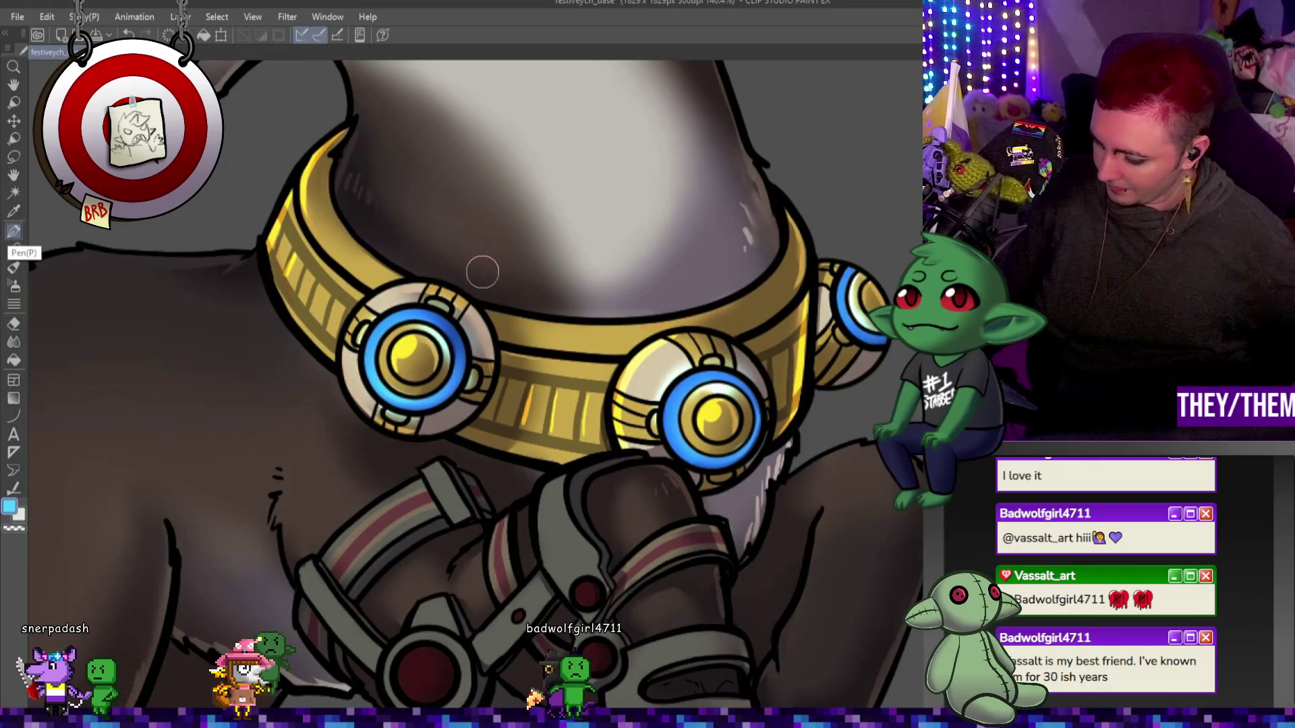
{"action": "left_click", "coordinate": [722, 408], "text": "alt"}
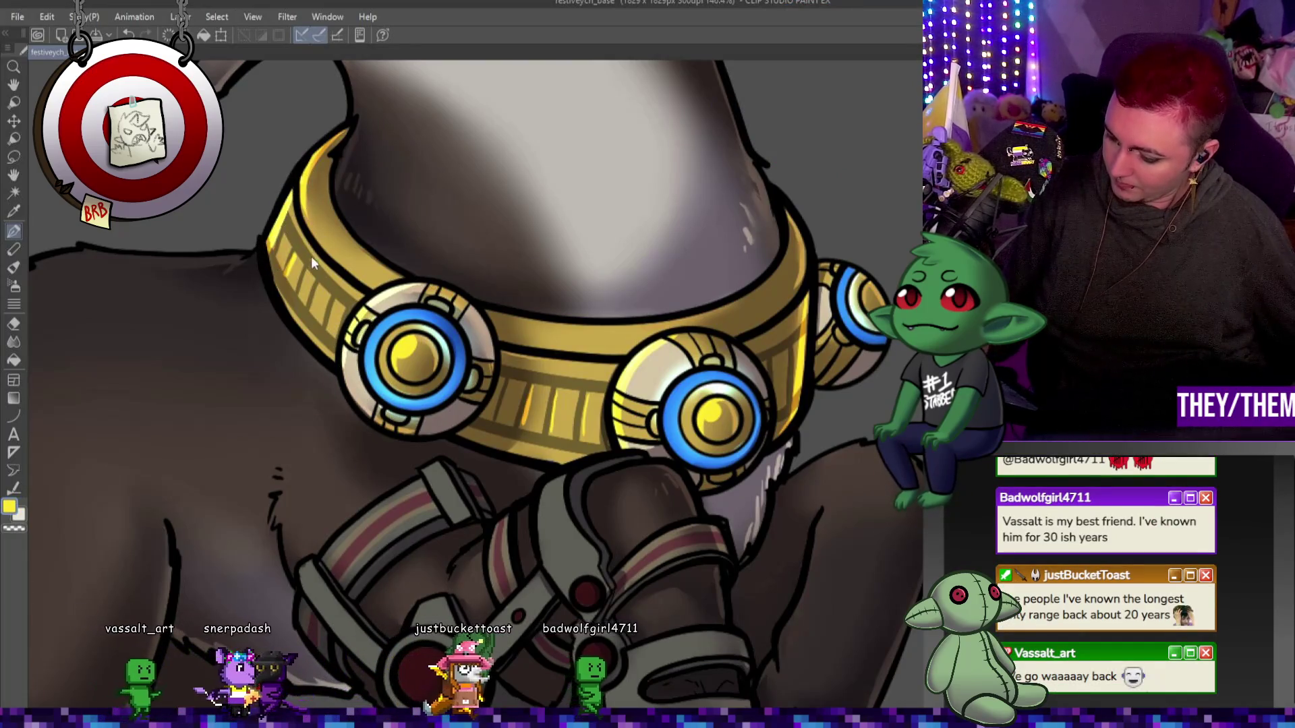
{"action": "left_click", "coordinate": [14, 342]}
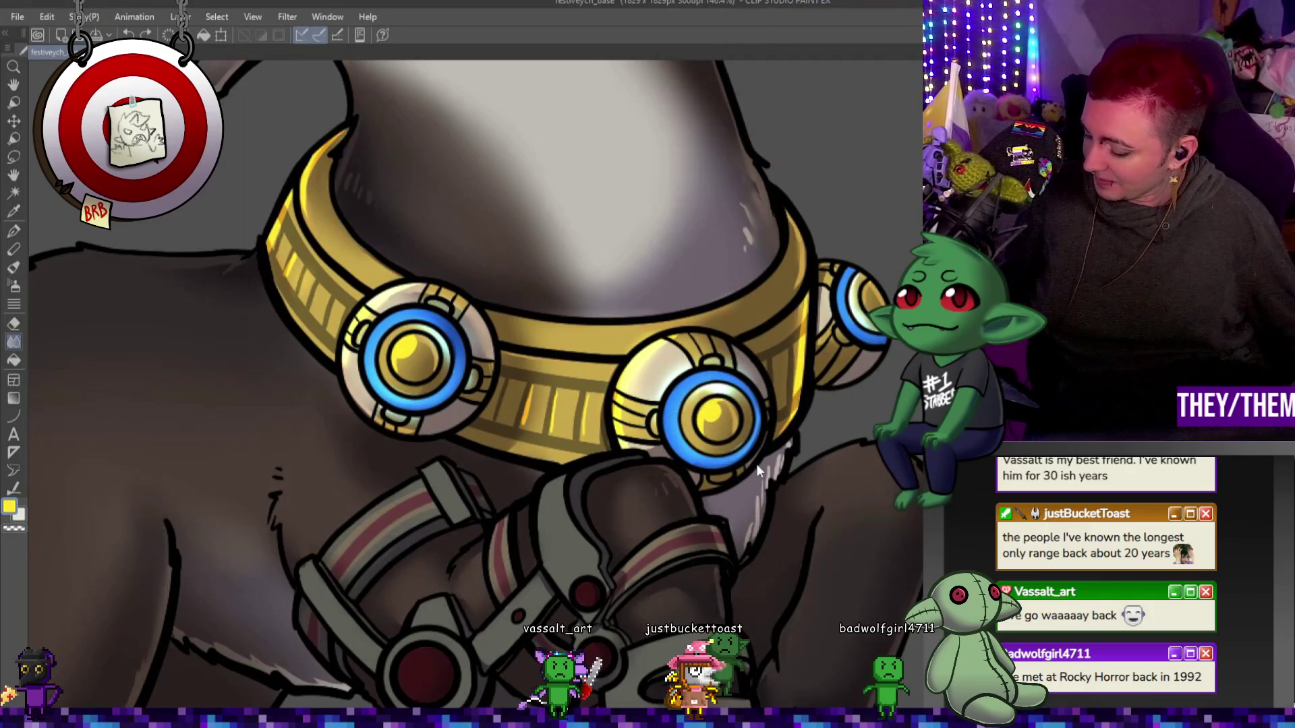
{"action": "key", "text": "bracketleft"}
{"action": "key", "text": "bracketleft"}
{"action": "key", "text": "bracketleft"}
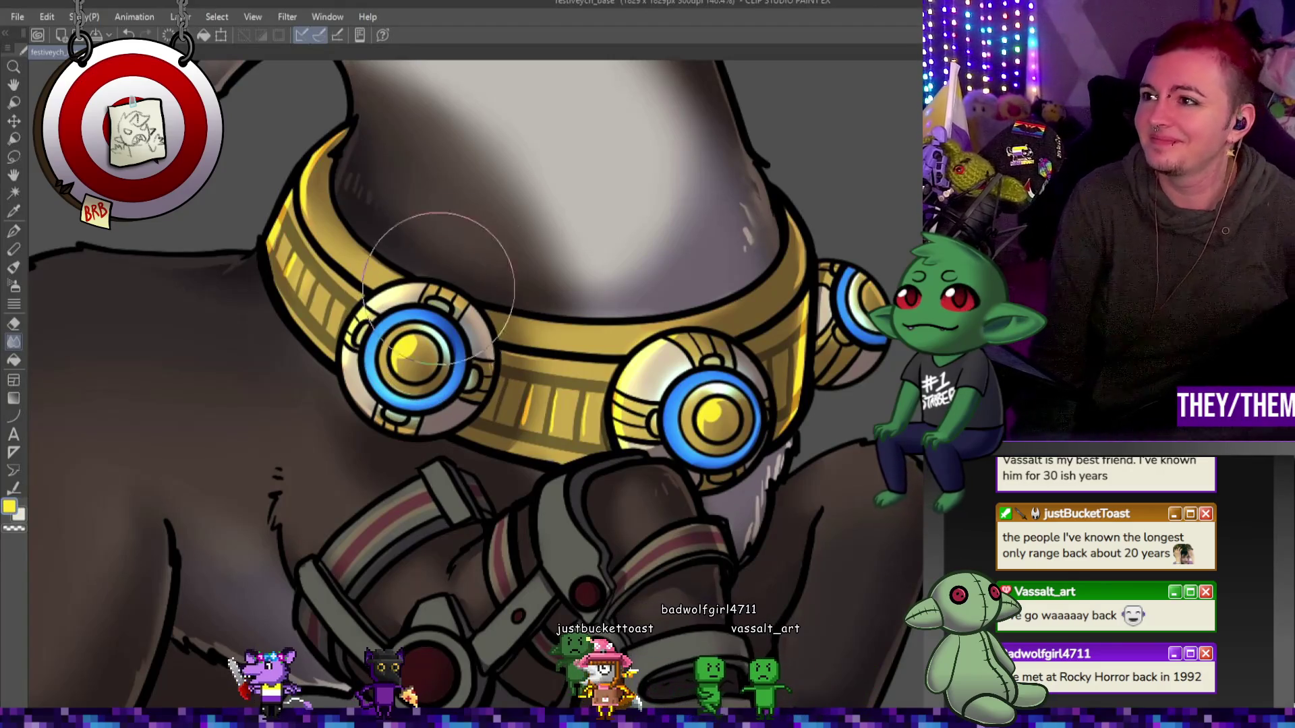
{"action": "scroll", "coordinate": [439, 287], "scroll_direction": "down", "scroll_amount": 5}
{"action": "scroll", "coordinate": [662, 364], "scroll_direction": "up", "scroll_amount": 4}
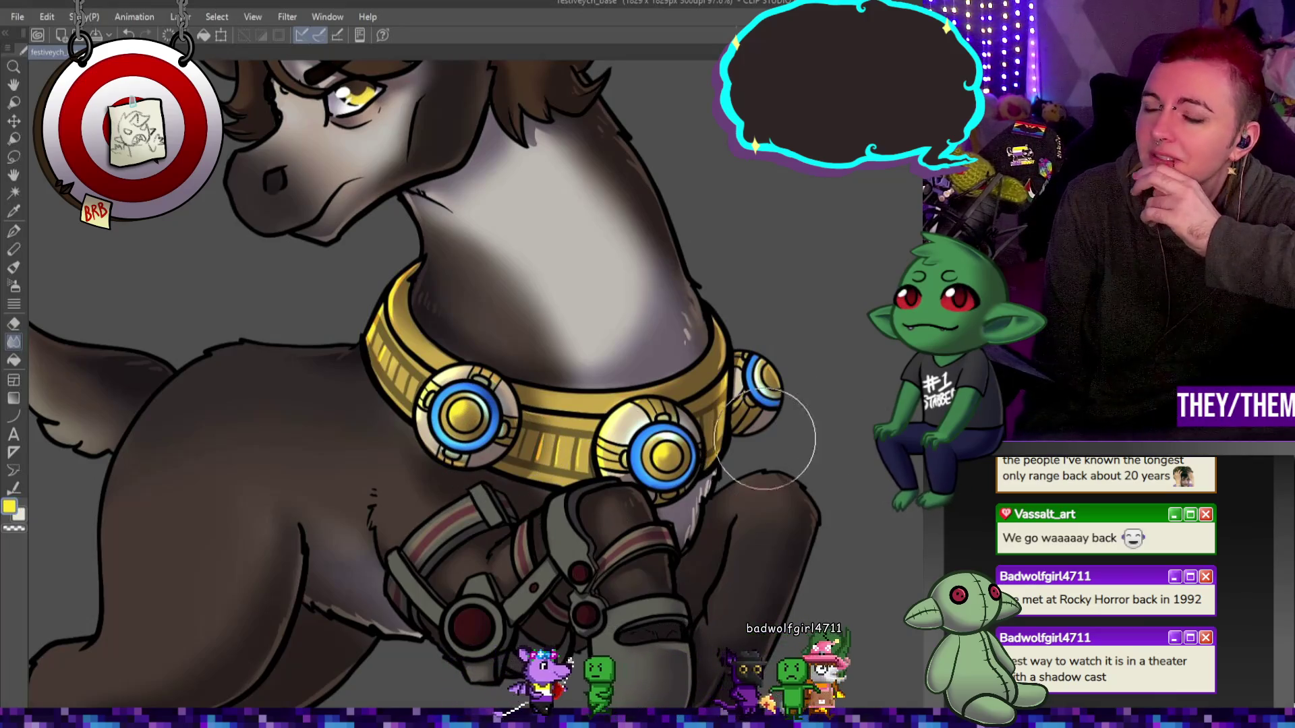
{"action": "scroll", "coordinate": [765, 438], "scroll_direction": "down", "scroll_amount": 2}
{"action": "scroll", "coordinate": [351, 350], "scroll_direction": "down", "scroll_amount": 2}
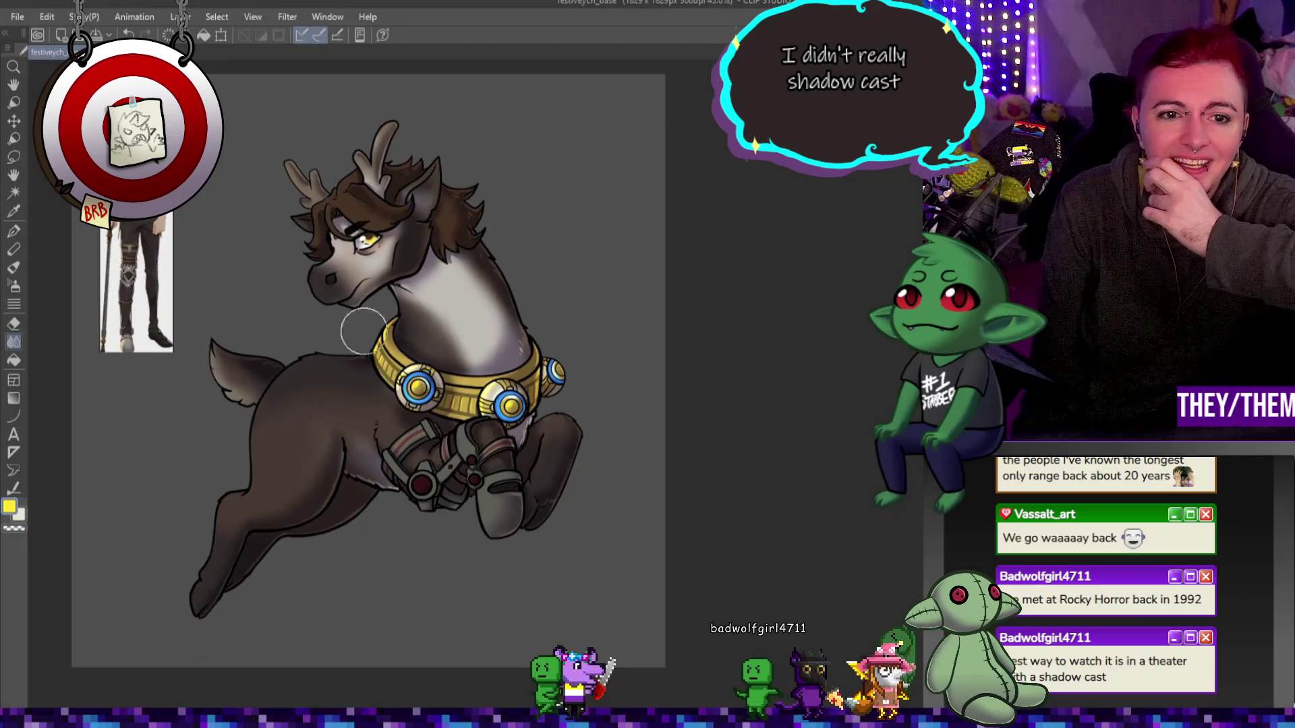
{"action": "scroll", "coordinate": [324, 283], "scroll_direction": "up", "scroll_amount": 1}
{"action": "scroll", "coordinate": [303, 242], "scroll_direction": "down", "scroll_amount": 1}
{"action": "scroll", "coordinate": [295, 225], "scroll_direction": "up", "scroll_amount": 1}
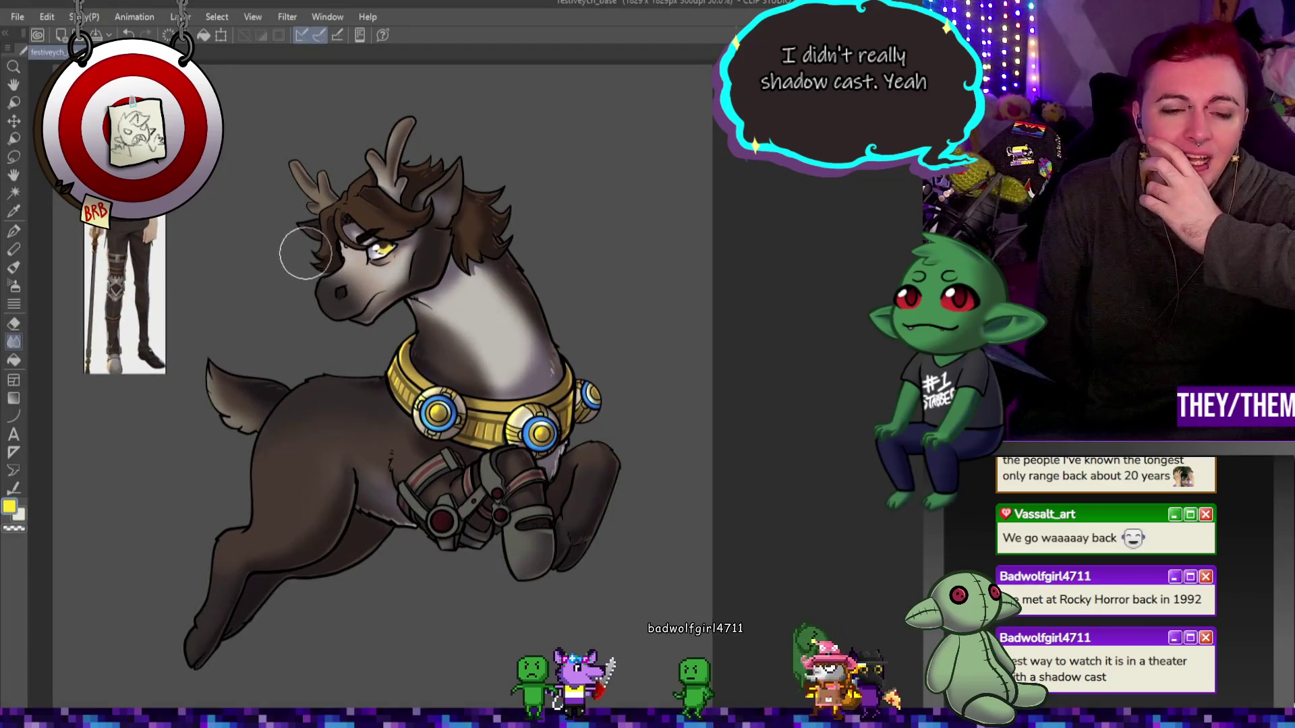
{"action": "scroll", "coordinate": [437, 243], "scroll_direction": "up", "scroll_amount": 1}
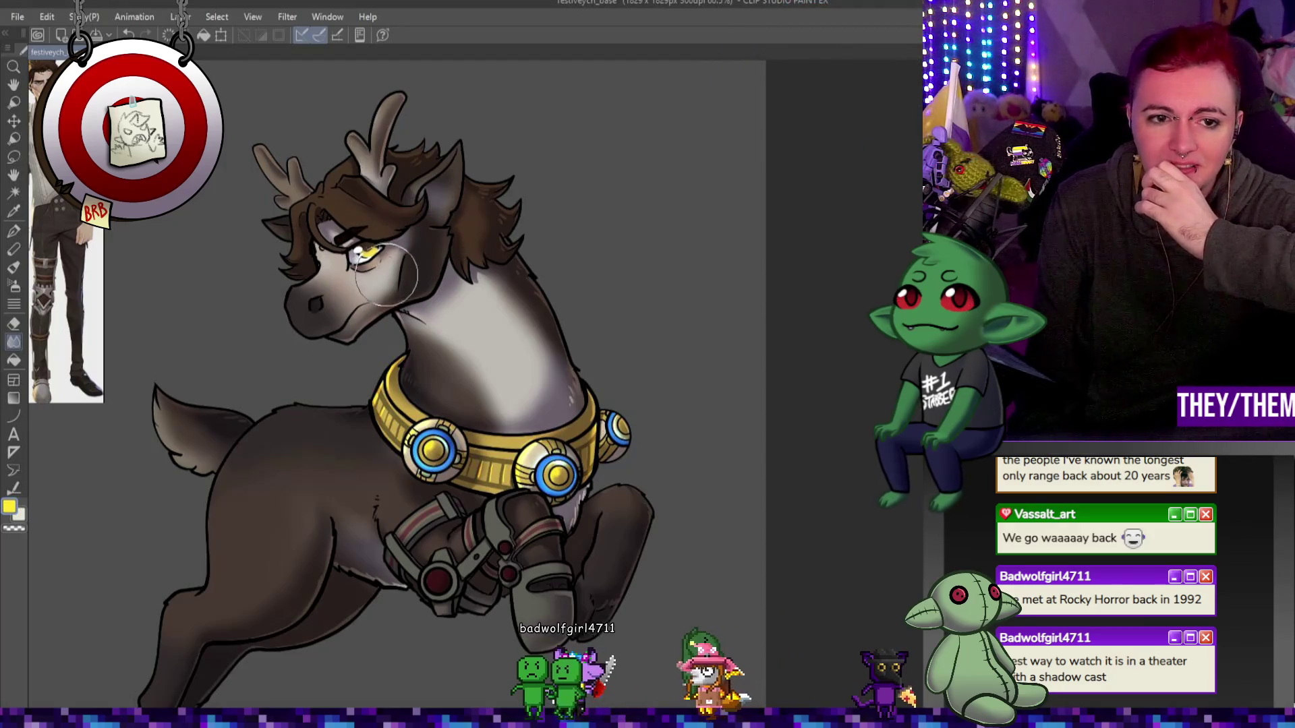
{"action": "scroll", "coordinate": [387, 273], "scroll_direction": "down", "scroll_amount": 3}
{"action": "scroll", "coordinate": [293, 361], "scroll_direction": "up", "scroll_amount": 2}
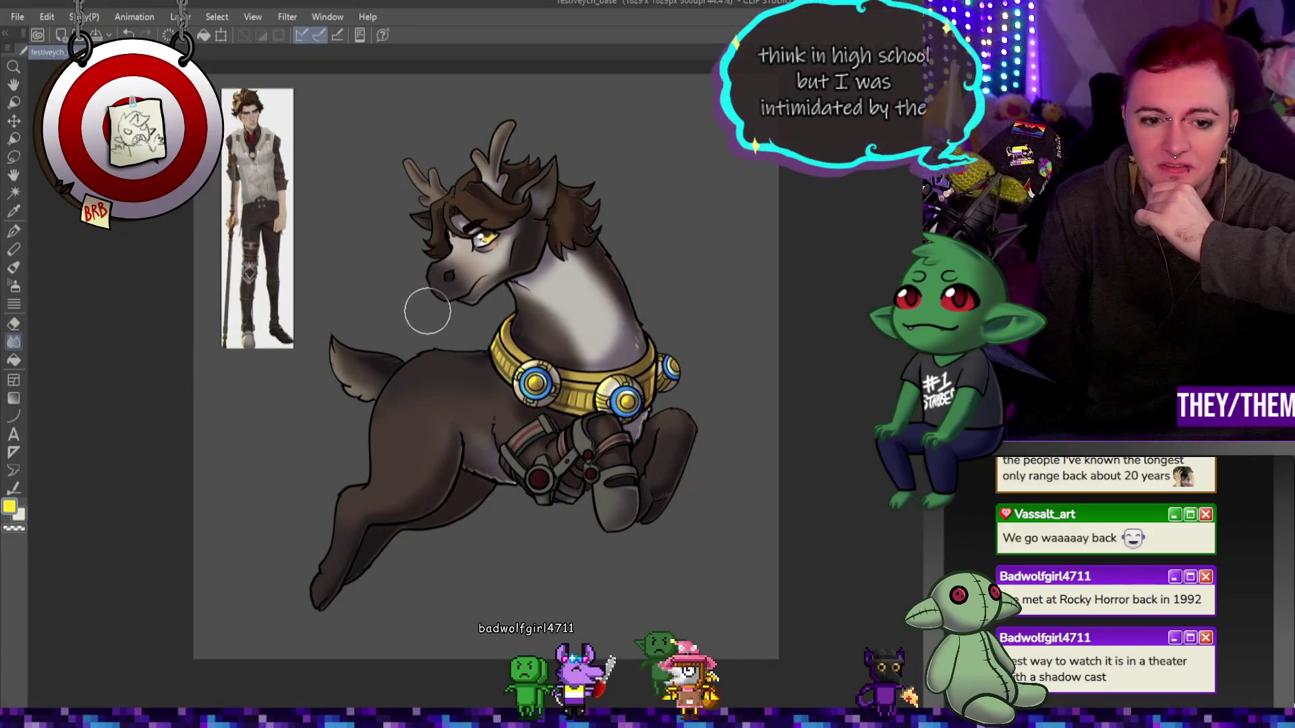
{"action": "scroll", "coordinate": [486, 370], "scroll_direction": "up", "scroll_amount": 1}
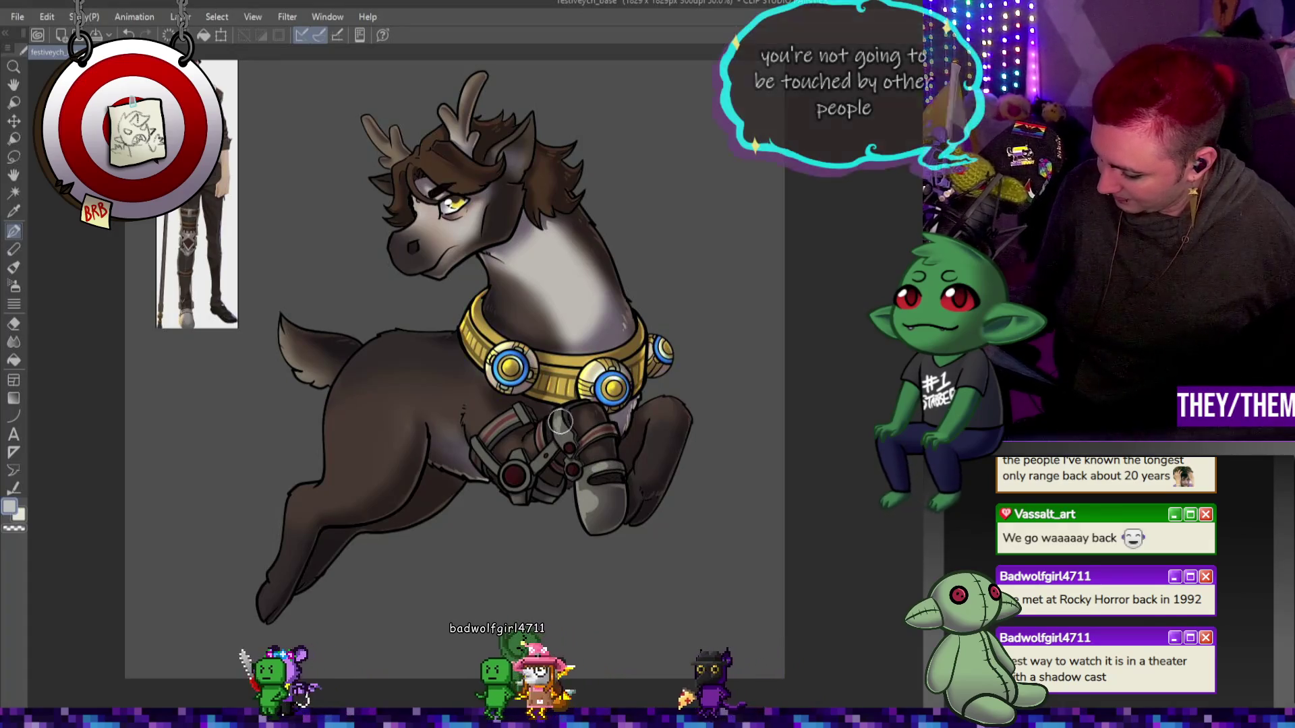
Step: Blend the shading on the leg brace straps with the Blend tool
{"action": "left_click", "coordinate": [24, 342]}
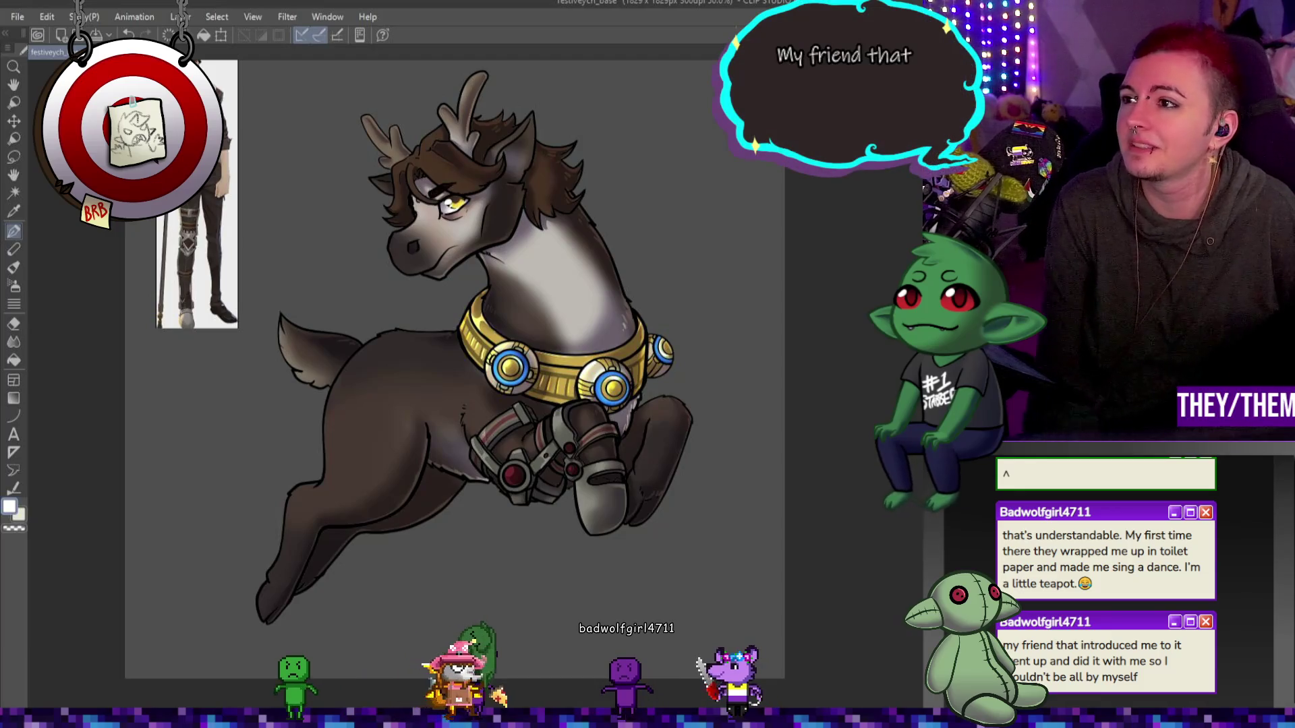
{"action": "scroll", "coordinate": [647, 405], "scroll_direction": "up", "scroll_amount": 3}
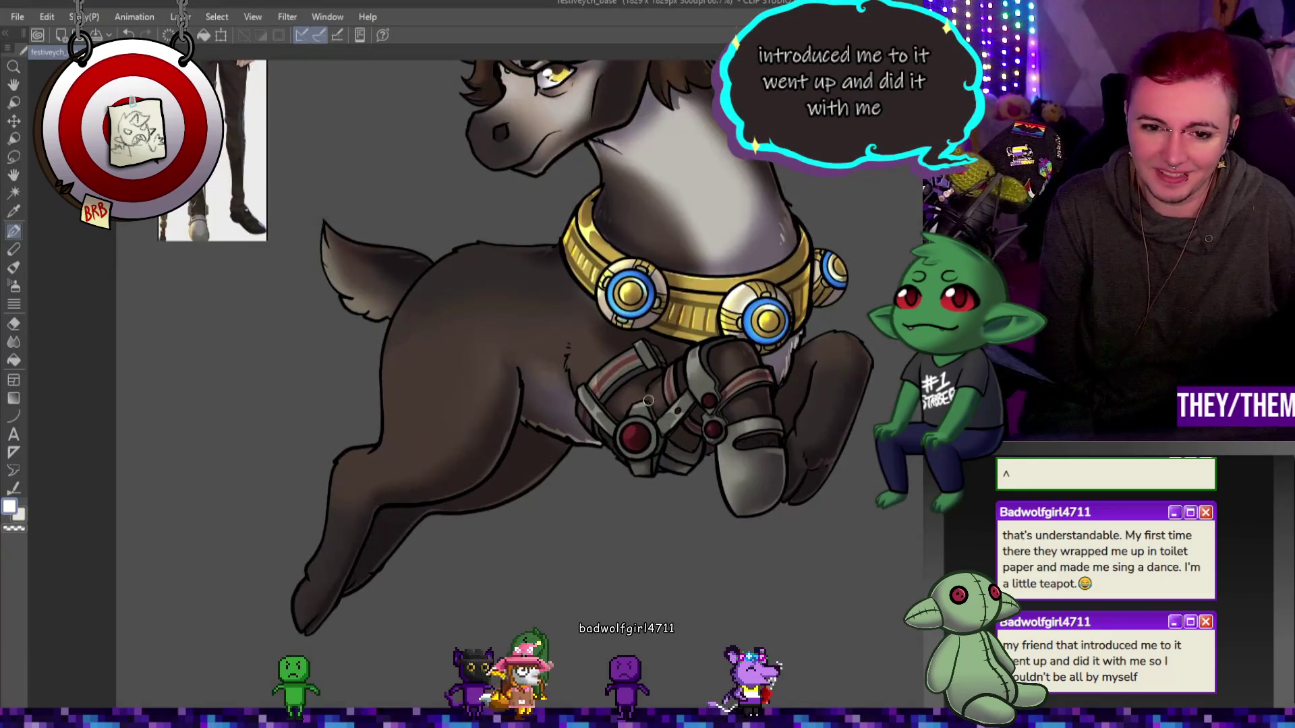
{"action": "scroll", "coordinate": [652, 429], "scroll_direction": "down", "scroll_amount": 3}
{"action": "scroll", "coordinate": [652, 429], "scroll_direction": "down", "scroll_amount": 2}
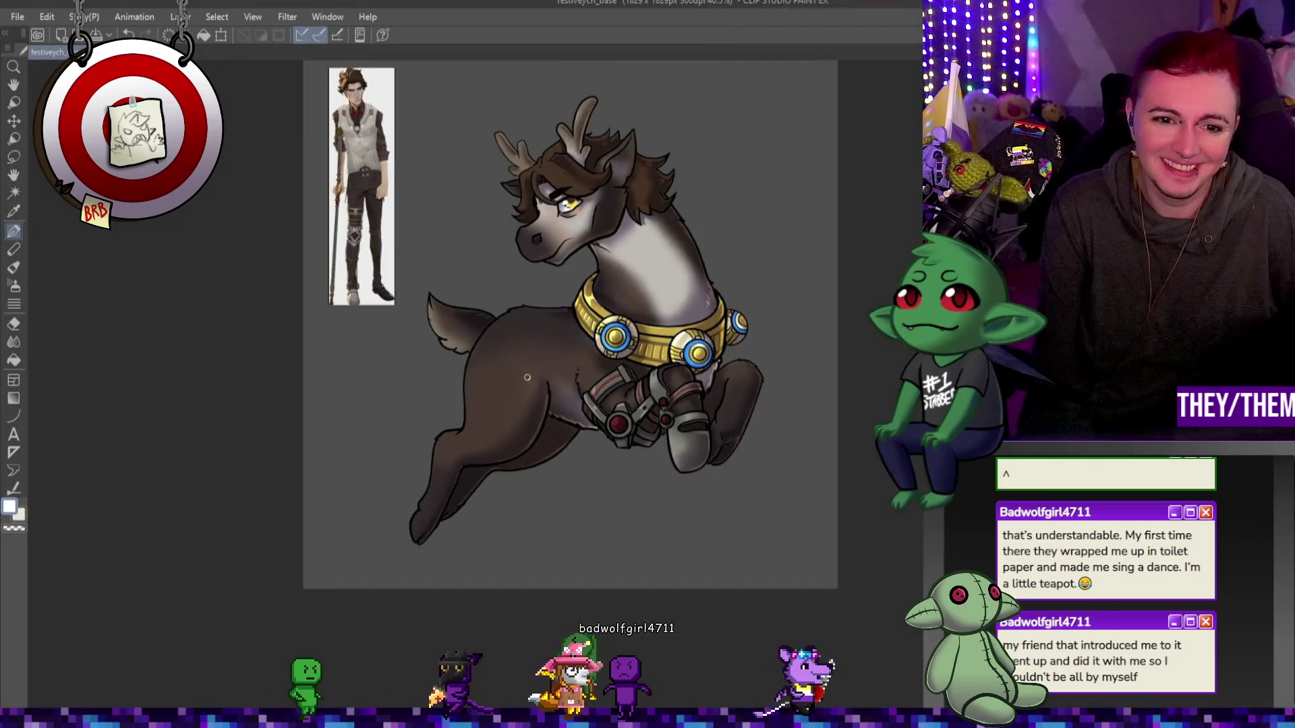
{"action": "scroll", "coordinate": [607, 391], "scroll_direction": "up", "scroll_amount": 2}
{"action": "scroll", "coordinate": [597, 381], "scroll_direction": "down", "scroll_amount": 2}
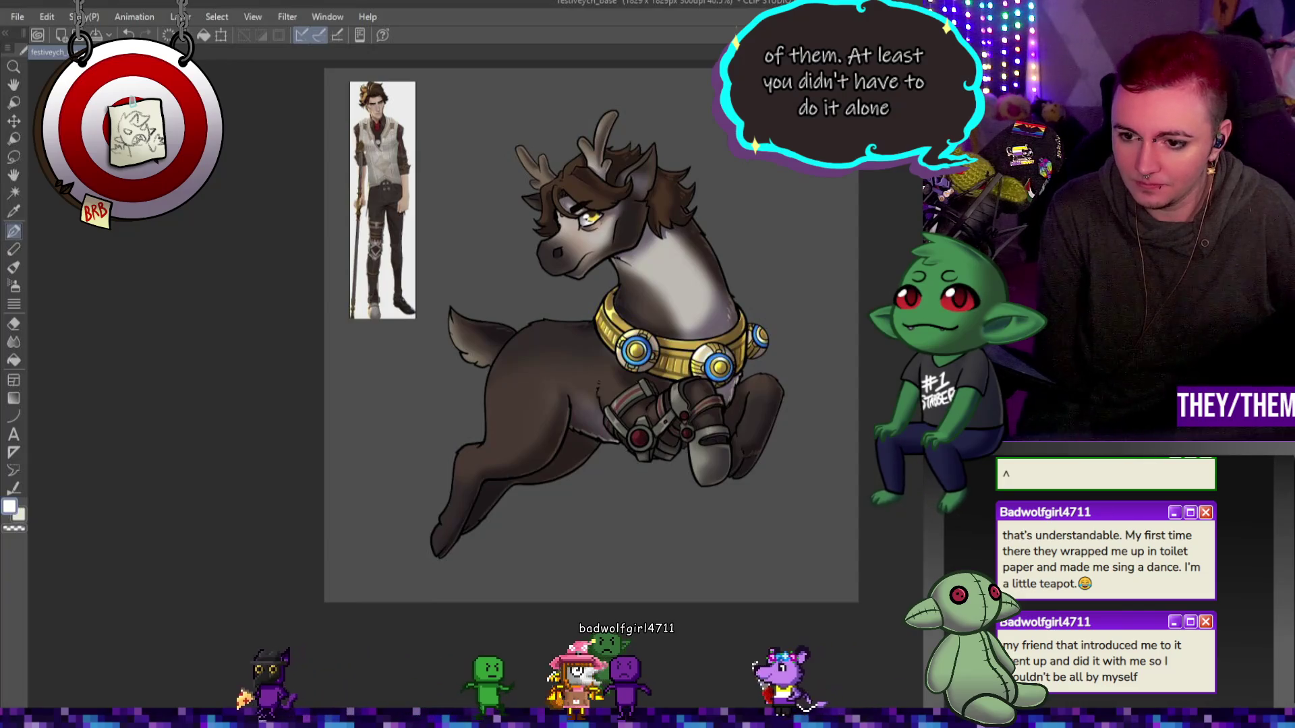
{"action": "scroll", "coordinate": [574, 187], "scroll_direction": "up", "scroll_amount": 3}
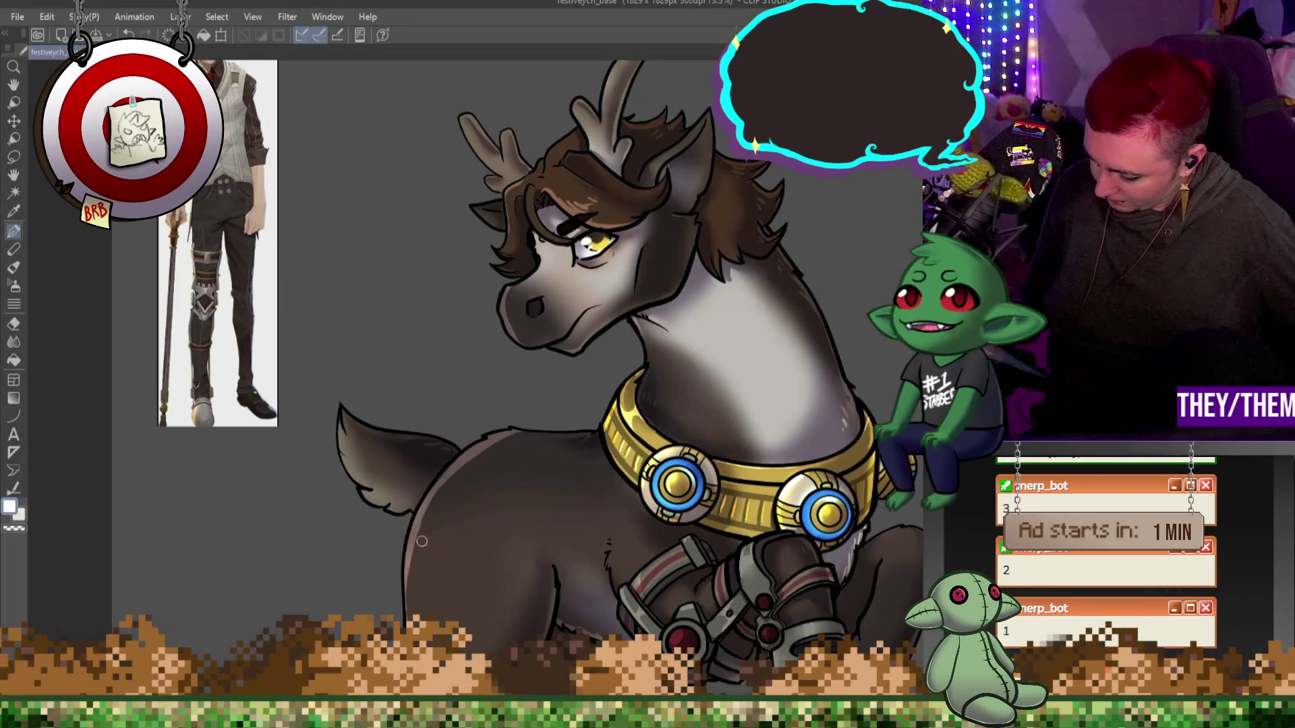
Step: Darken the front leg outline, then paint and blend a soft highlight down the neck
{"action": "left_click_drag", "start_coordinate": [408, 617], "coordinate": [416, 530]}
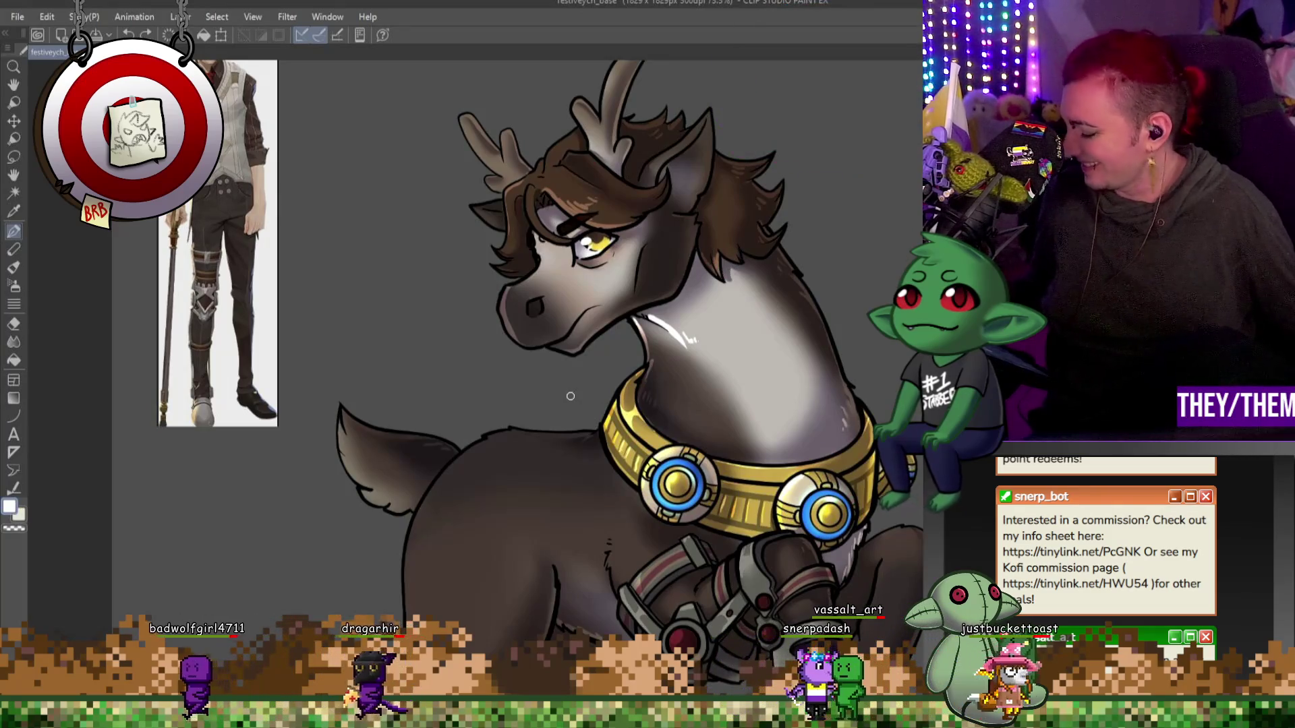
{"action": "key", "text": "j"}
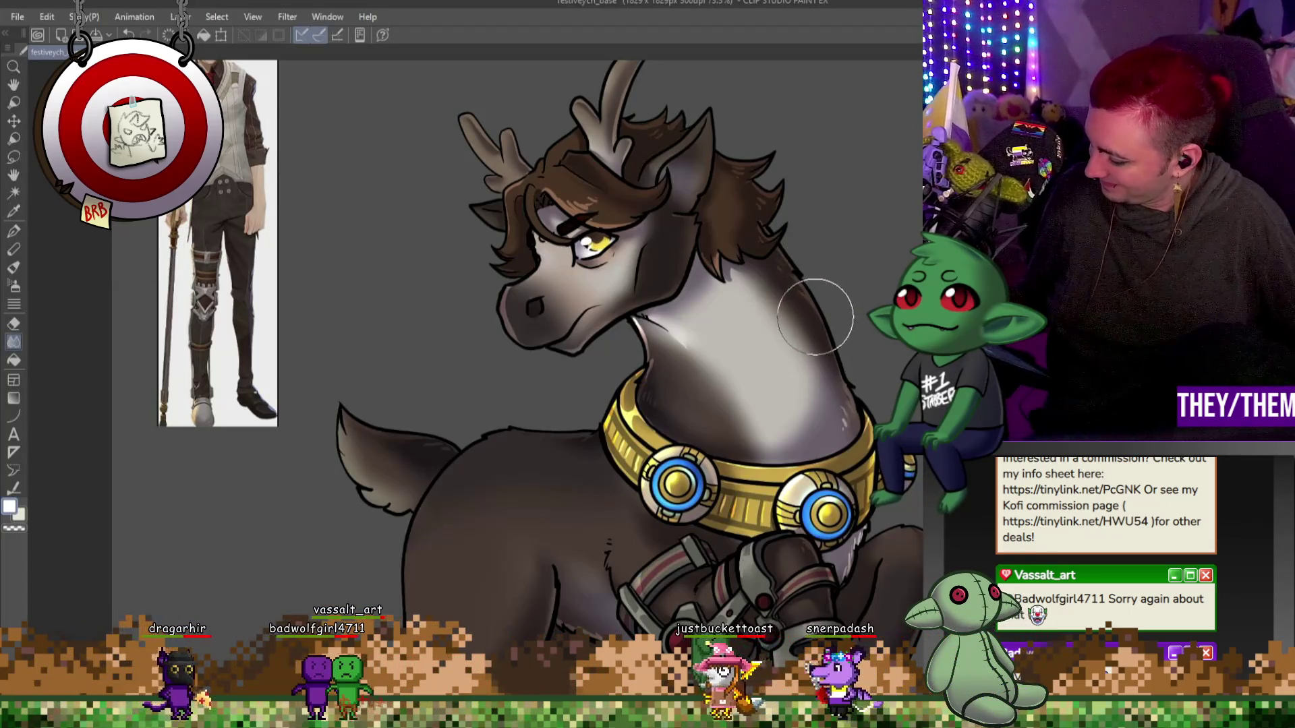
{"action": "key", "text": "p"}
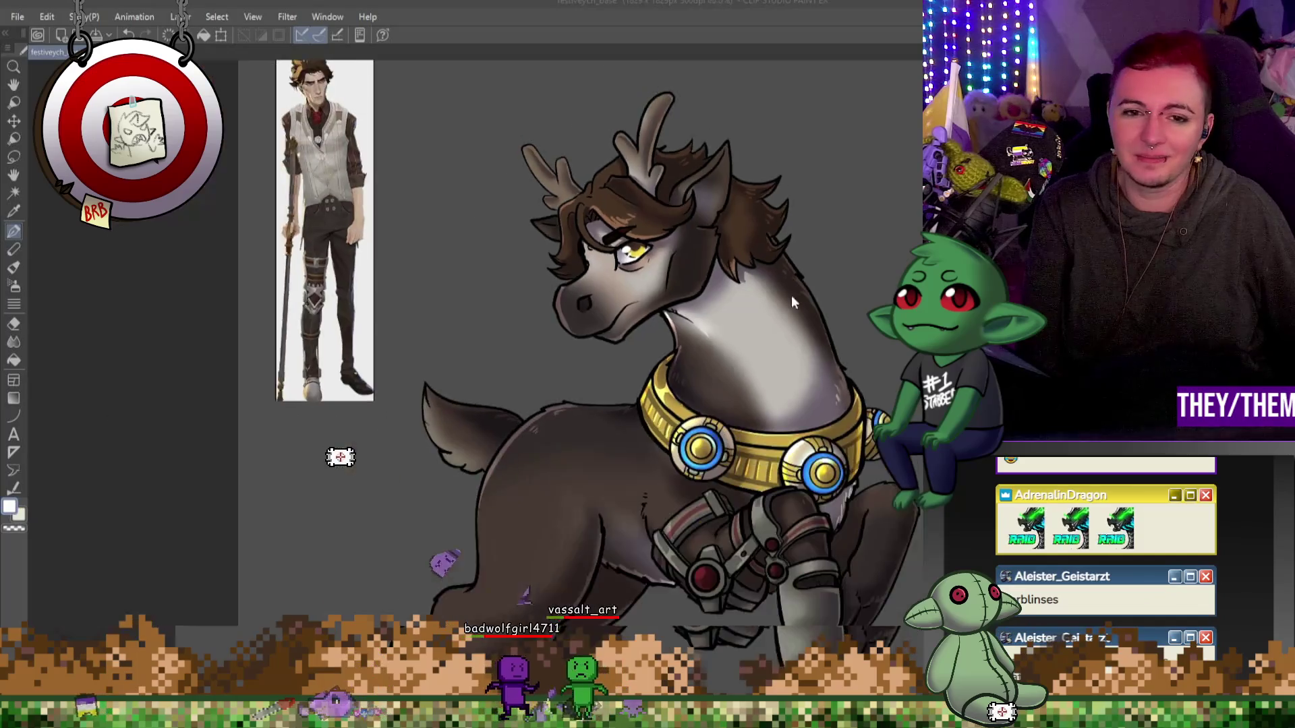
{"action": "scroll", "coordinate": [581, 406], "scroll_direction": "up", "scroll_amount": 3}
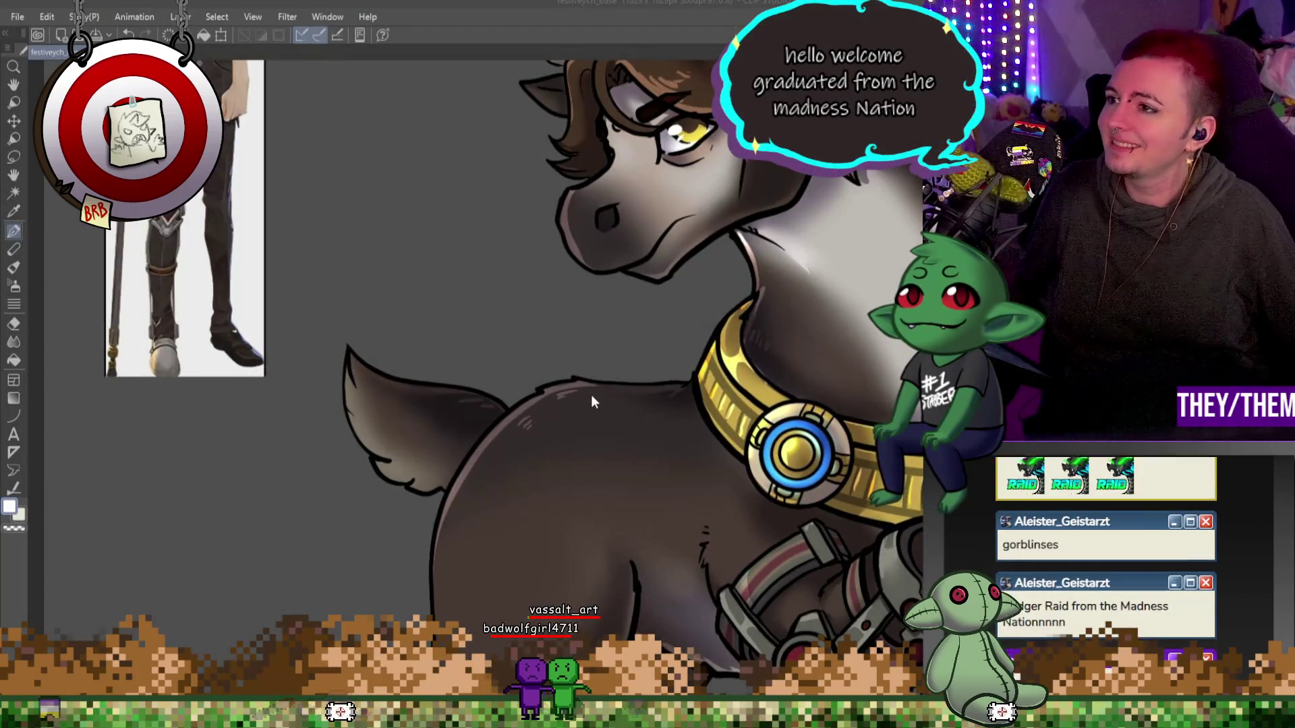
{"action": "key", "text": "p"}
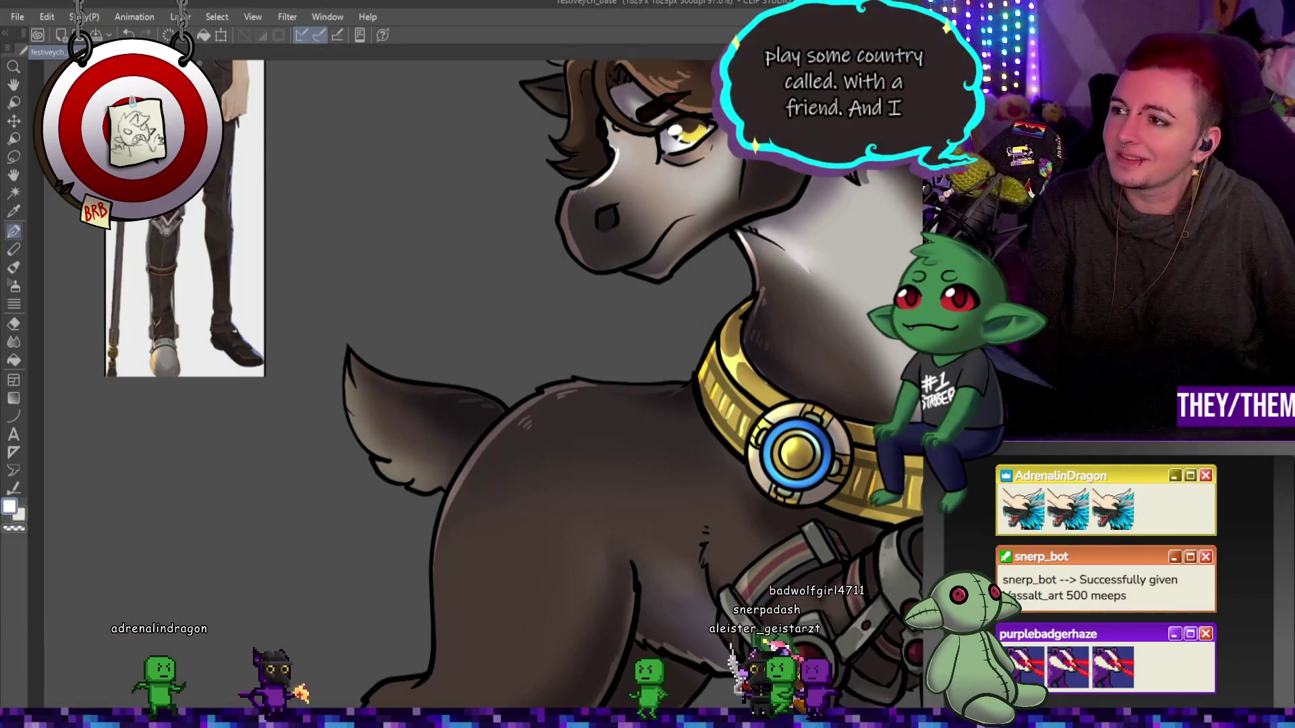
{"action": "scroll", "coordinate": [408, 335], "scroll_direction": "down", "scroll_amount": 3}
{"action": "scroll", "coordinate": [362, 486], "scroll_direction": "up", "scroll_amount": 3}
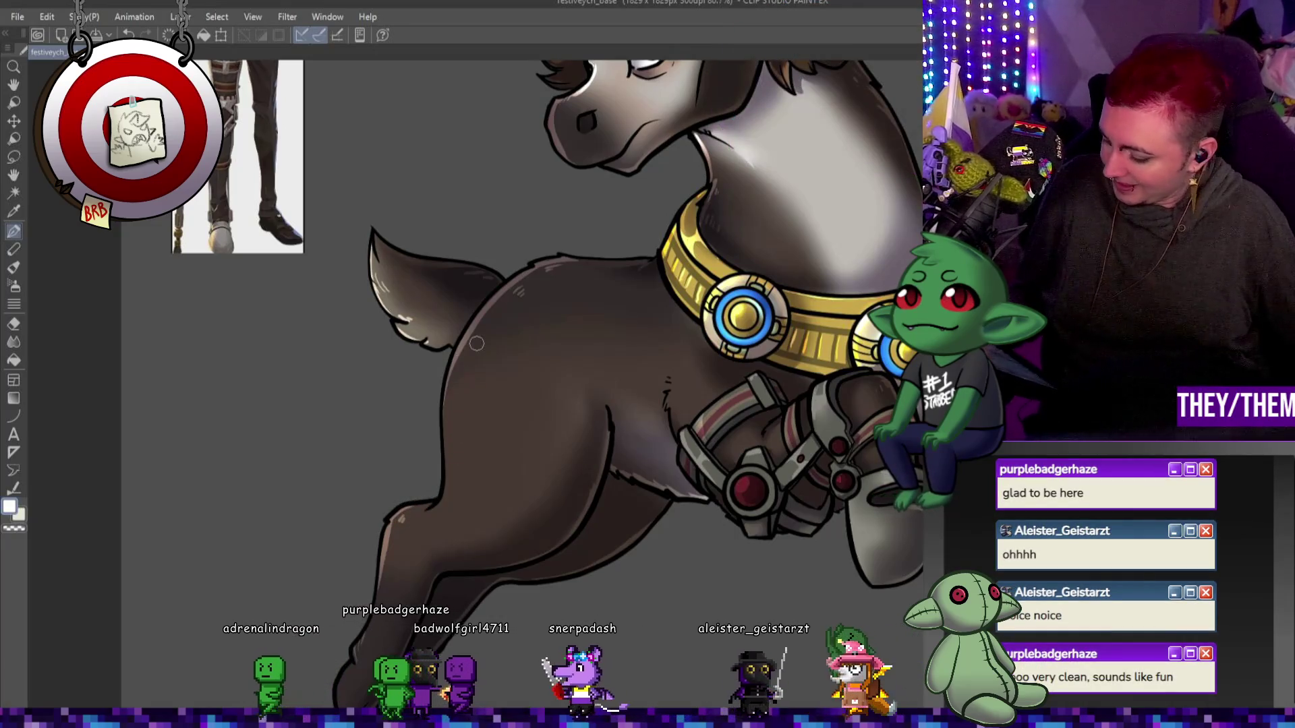
{"action": "scroll", "coordinate": [887, 113], "scroll_direction": "up", "scroll_amount": 3}
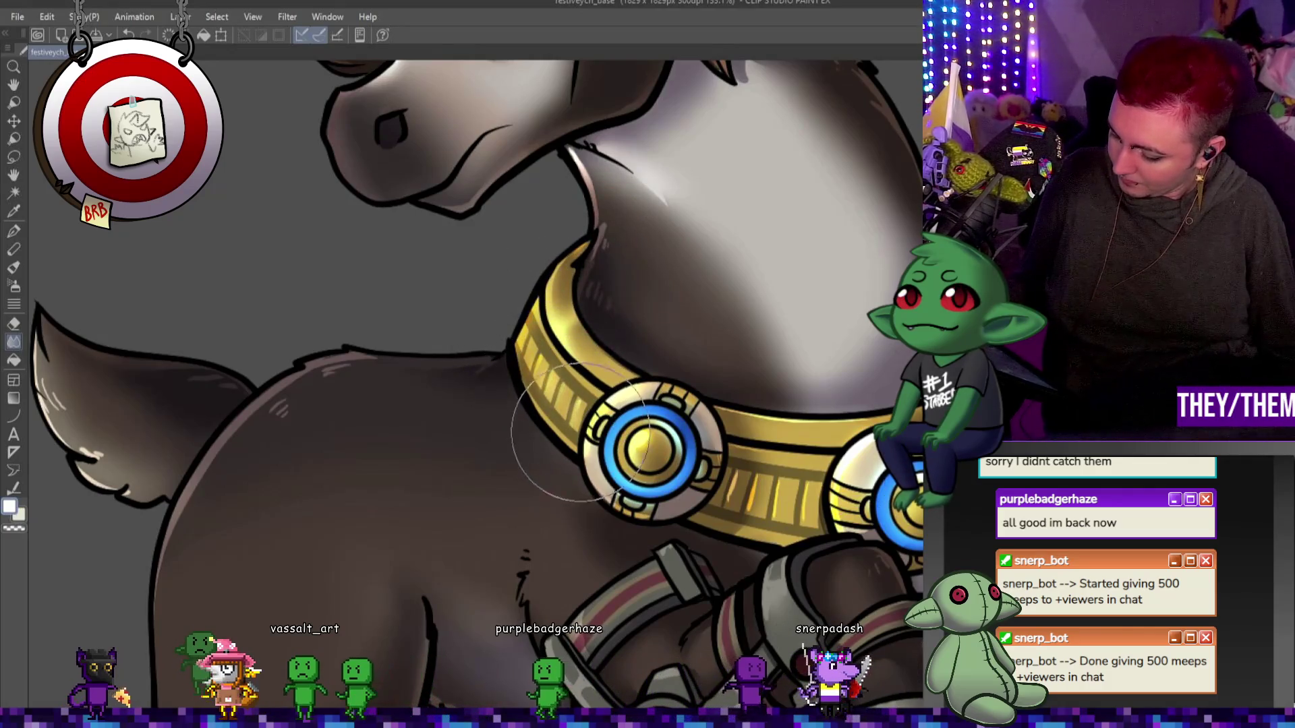
{"action": "key", "text": "ctrl+0"}
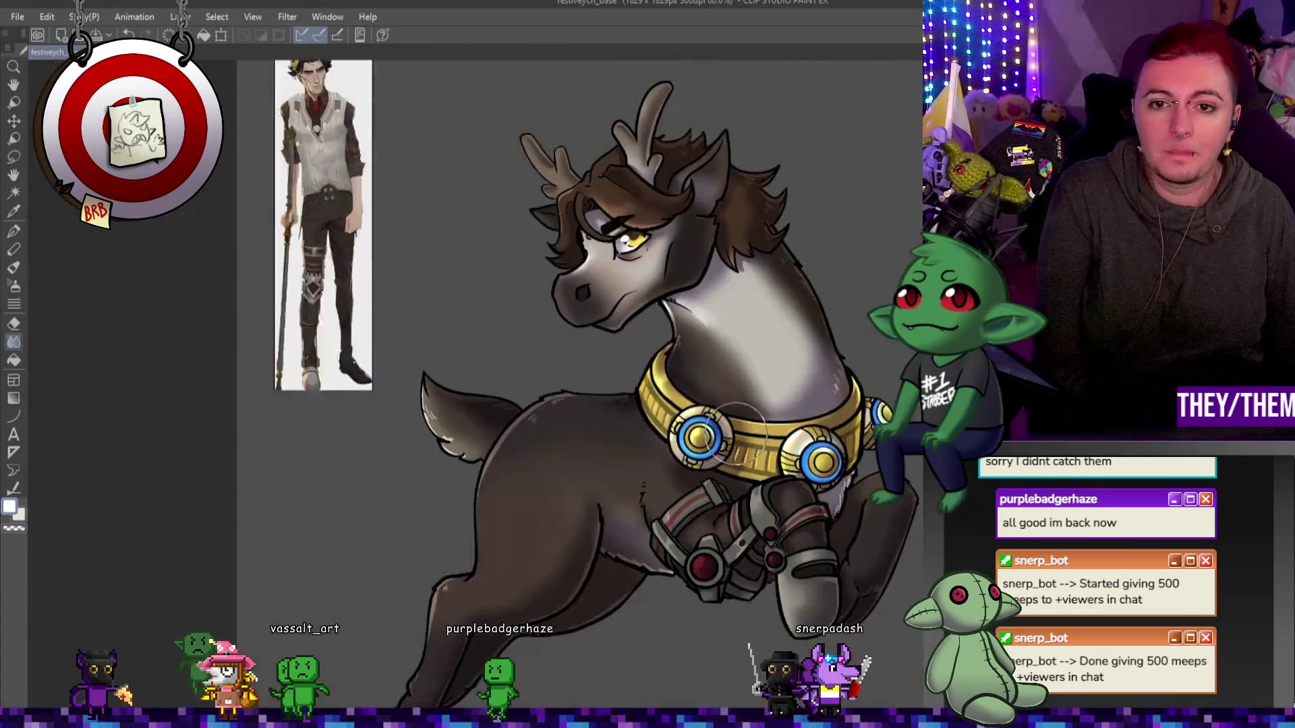